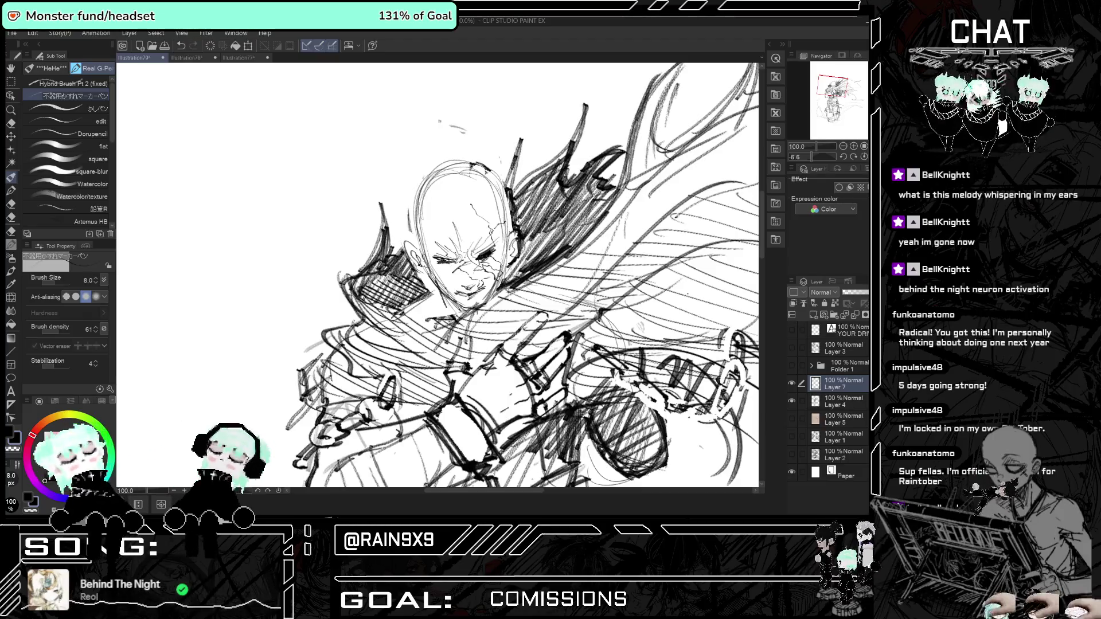
Draw a short vertical sketch stroke just to the right of the figure's legs.
{"action": "scroll", "coordinate": [438, 275], "scroll_direction": "down", "scroll_amount": 3}
{"action": "scroll", "coordinate": [439, 275], "scroll_direction": "up", "scroll_amount": 2}
{"action": "scroll", "coordinate": [438, 275], "scroll_direction": "down", "scroll_amount": 4}
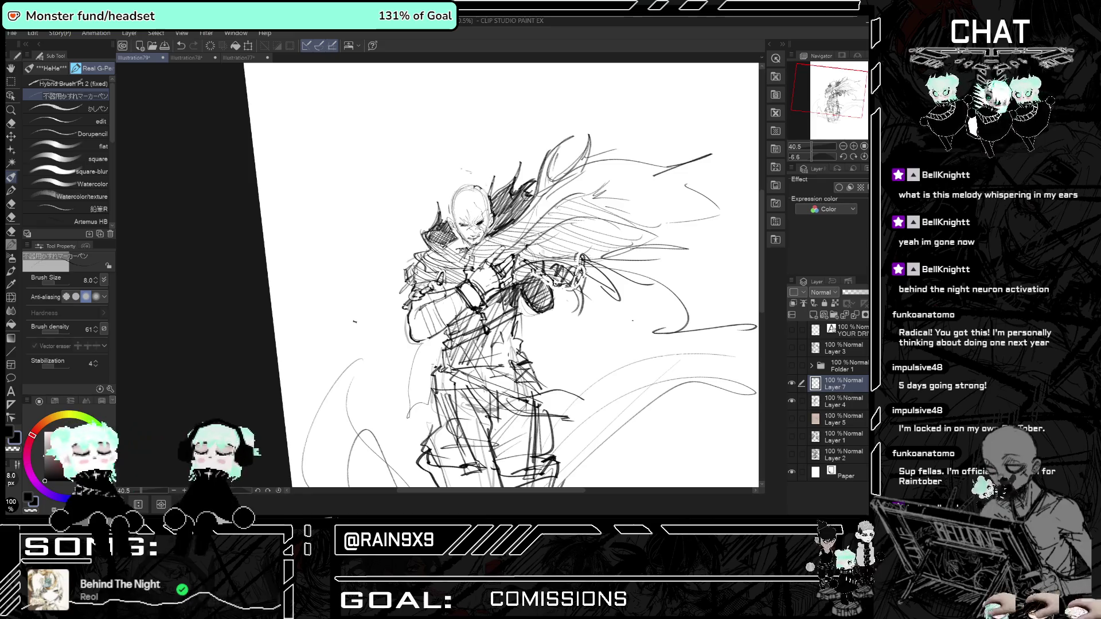
{"action": "scroll", "coordinate": [470, 241], "scroll_direction": "down", "scroll_amount": 1}
{"action": "scroll", "coordinate": [505, 252], "scroll_direction": "up", "scroll_amount": 1}
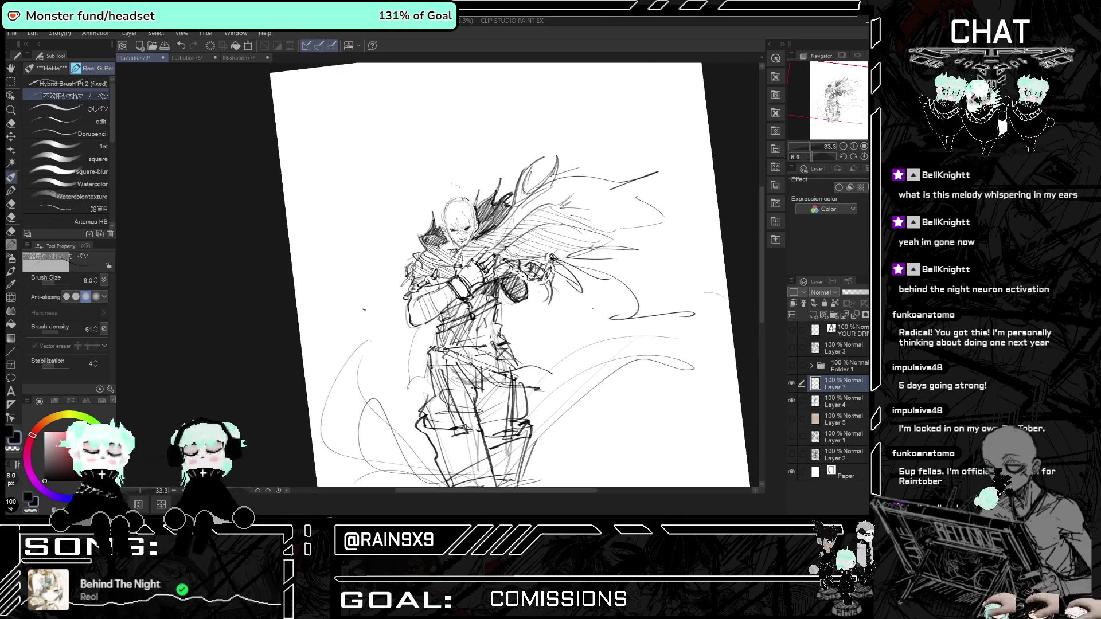
{"action": "scroll", "coordinate": [505, 252], "scroll_direction": "up", "scroll_amount": 2}
{"action": "scroll", "coordinate": [504, 252], "scroll_direction": "up", "scroll_amount": 1}
{"action": "scroll", "coordinate": [505, 253], "scroll_direction": "up", "scroll_amount": 1}
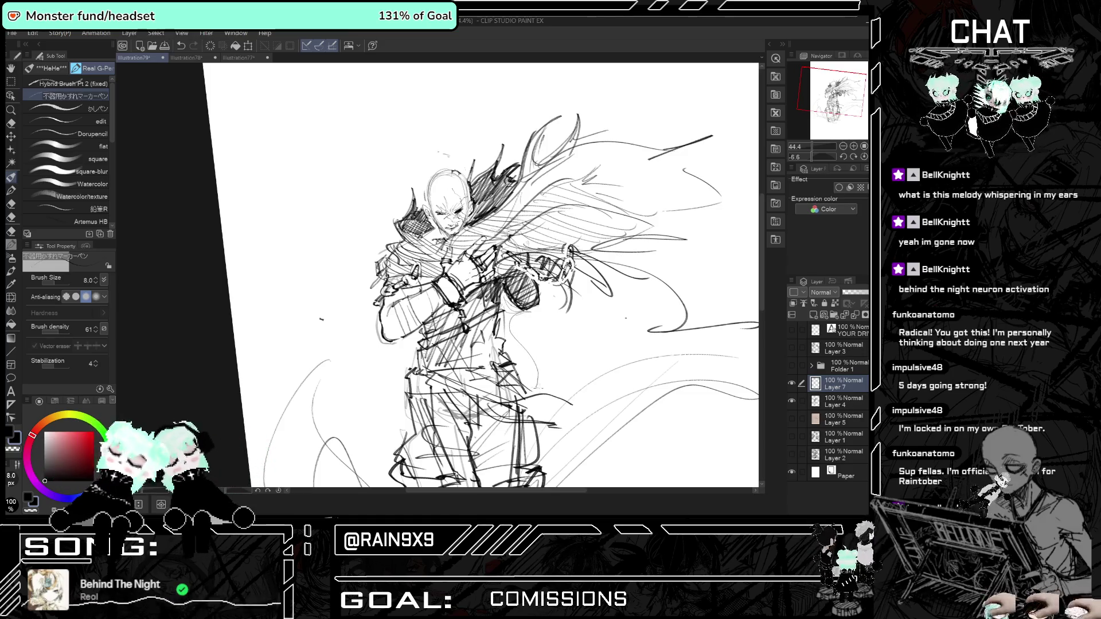
{"action": "left_click_drag", "start_coordinate": [553, 363], "coordinate": [554, 392]}
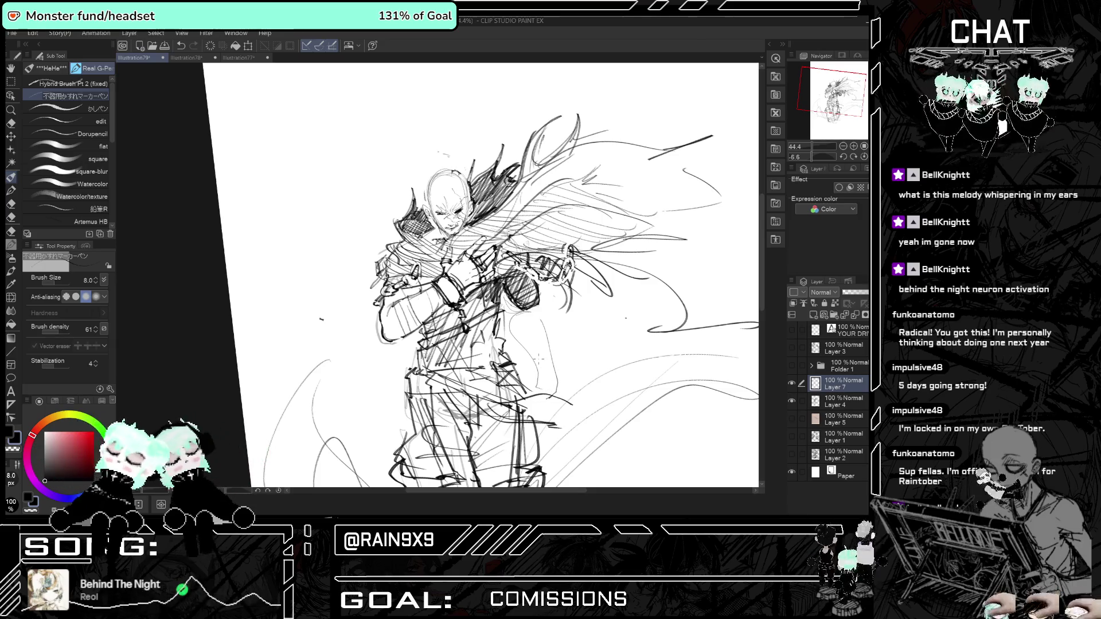
Zoom the canvas back to 33.3% to review the figure.
{"action": "scroll", "coordinate": [450, 441], "scroll_direction": "down", "scroll_amount": 5}
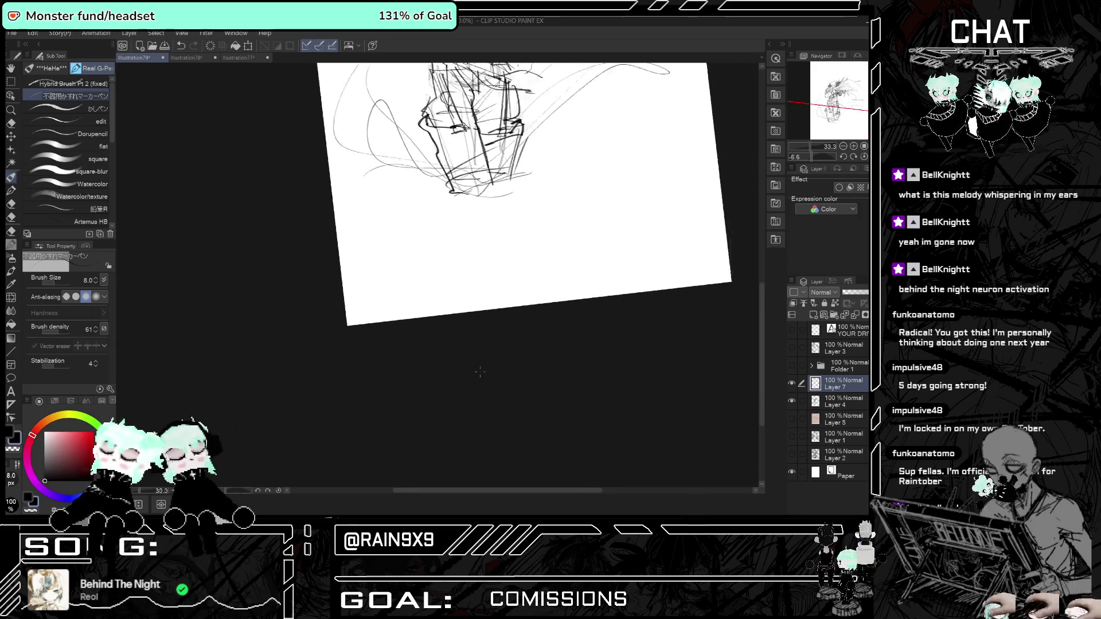
{"action": "scroll", "coordinate": [450, 441], "scroll_direction": "up", "scroll_amount": 2}
{"action": "scroll", "coordinate": [450, 440], "scroll_direction": "up", "scroll_amount": 2}
{"action": "scroll", "coordinate": [450, 441], "scroll_direction": "down", "scroll_amount": 2}
{"action": "scroll", "coordinate": [450, 441], "scroll_direction": "up", "scroll_amount": 3}
{"action": "scroll", "coordinate": [421, 336], "scroll_direction": "up", "scroll_amount": 2}
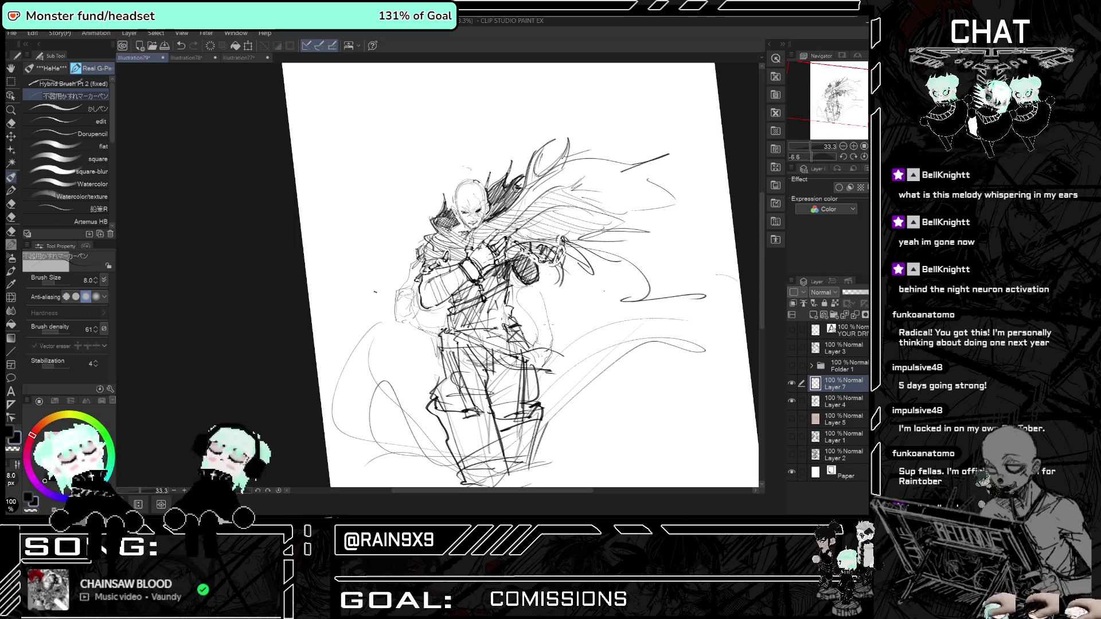
{"action": "scroll", "coordinate": [545, 361], "scroll_direction": "down", "scroll_amount": 1}
{"action": "scroll", "coordinate": [548, 332], "scroll_direction": "up", "scroll_amount": 1}
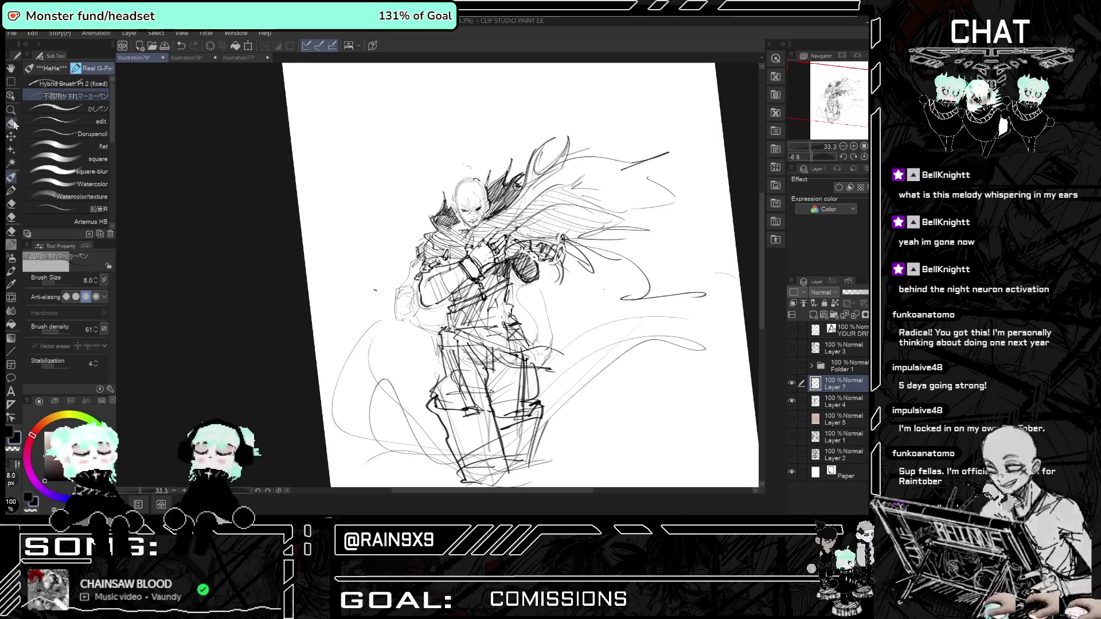
Return to the scratchy marker brush and set its Brush Size to 14.
{"action": "left_click", "coordinate": [11, 190]}
{"action": "left_click", "coordinate": [33, 159]}
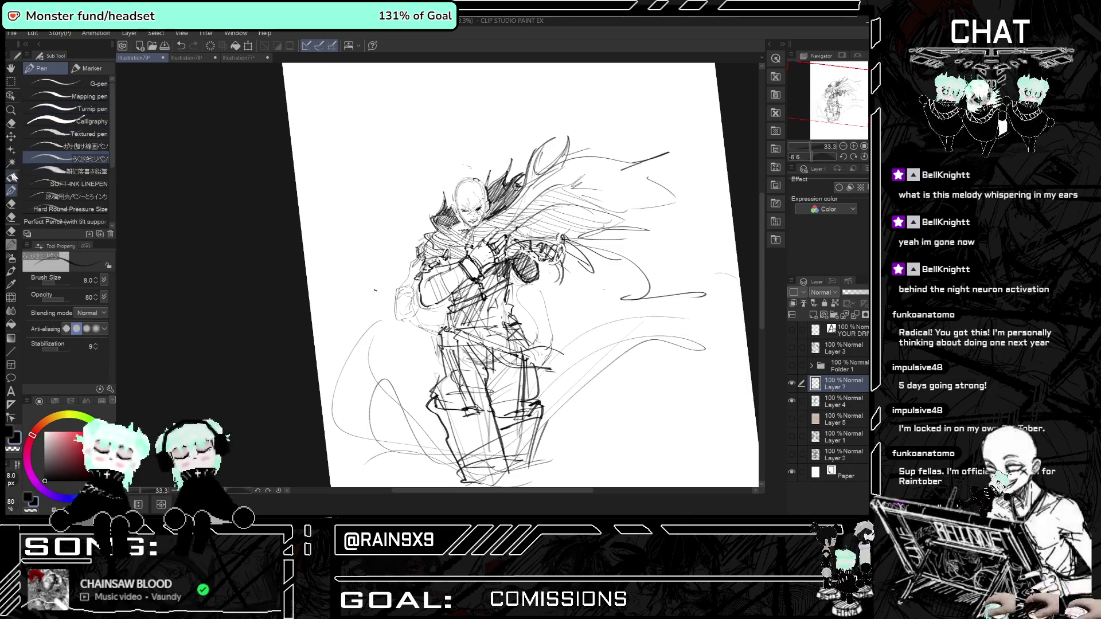
{"action": "key", "text": "b"}
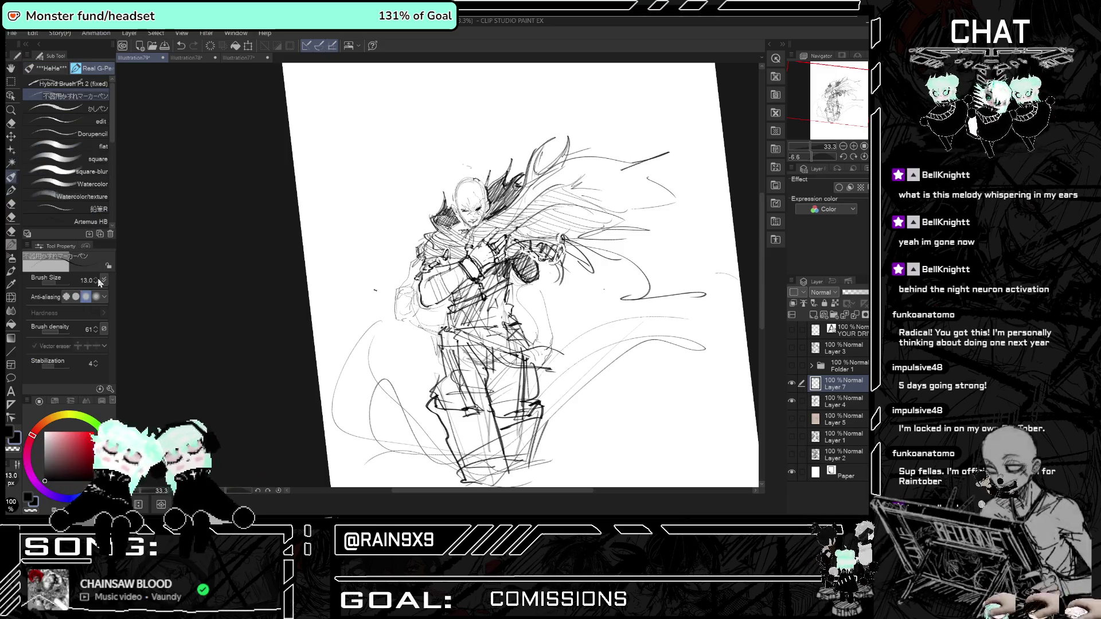
{"action": "left_click", "coordinate": [96, 279]}
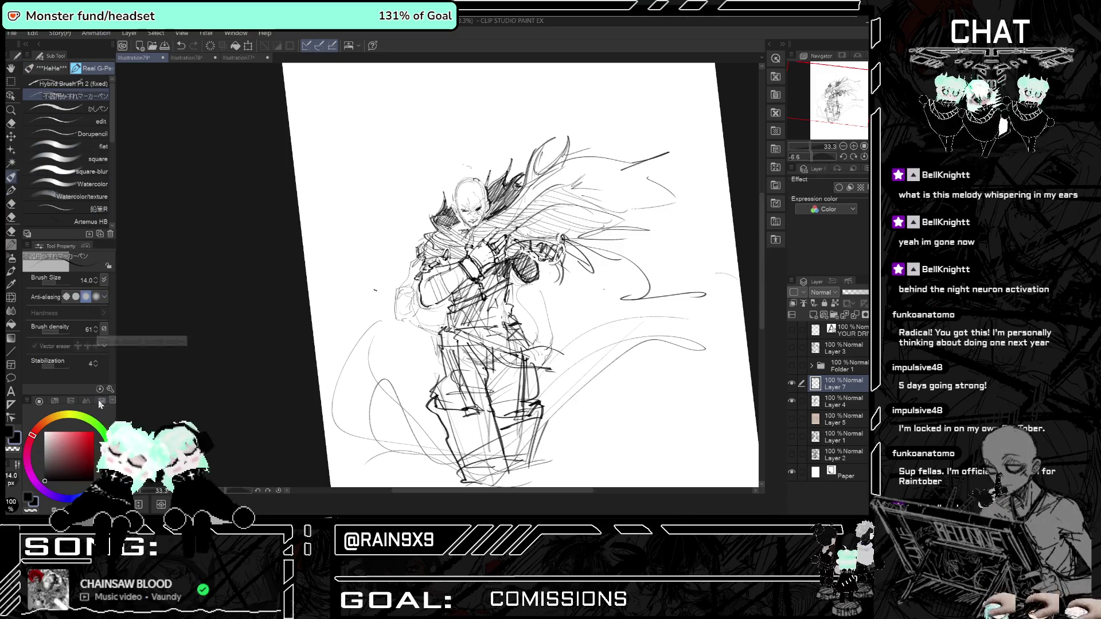
{"action": "scroll", "coordinate": [396, 247], "scroll_direction": "up", "scroll_amount": 1}
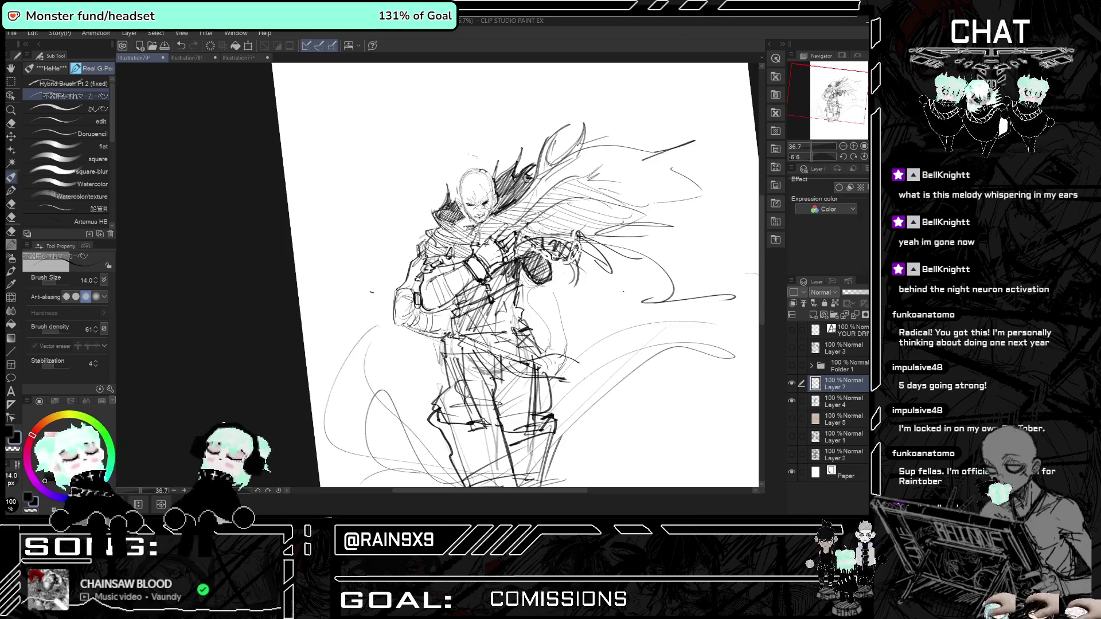
Shift the view slightly left and add a short stroke on the figure's right side.
{"action": "left_click_drag", "start_coordinate": [511, 275], "coordinate": [502, 277]}
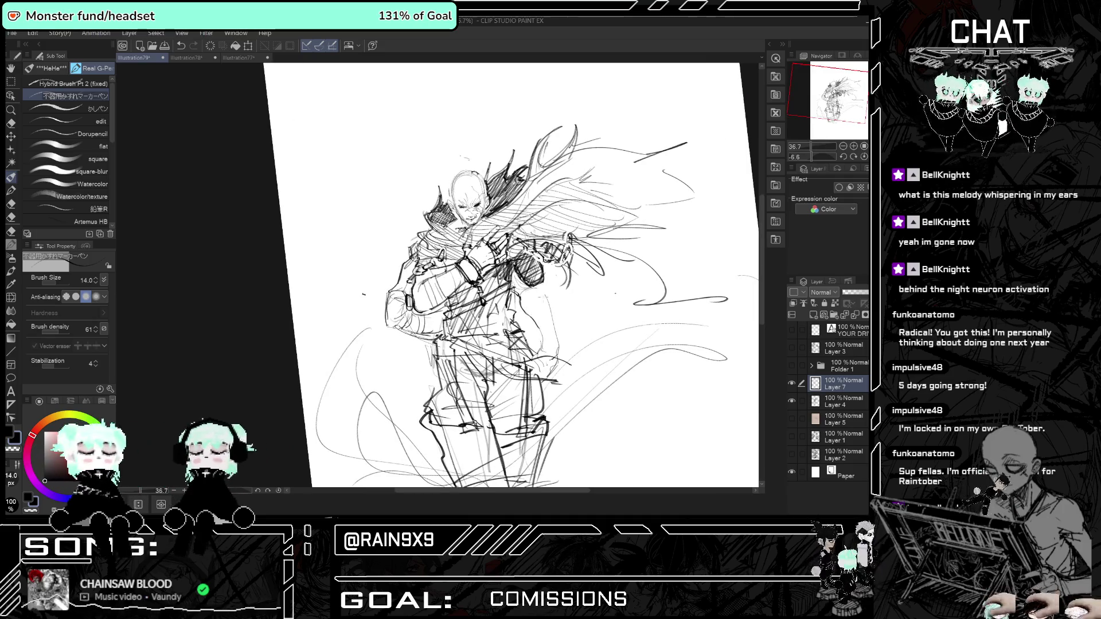
{"action": "left_click_drag", "start_coordinate": [535, 332], "coordinate": [540, 353]}
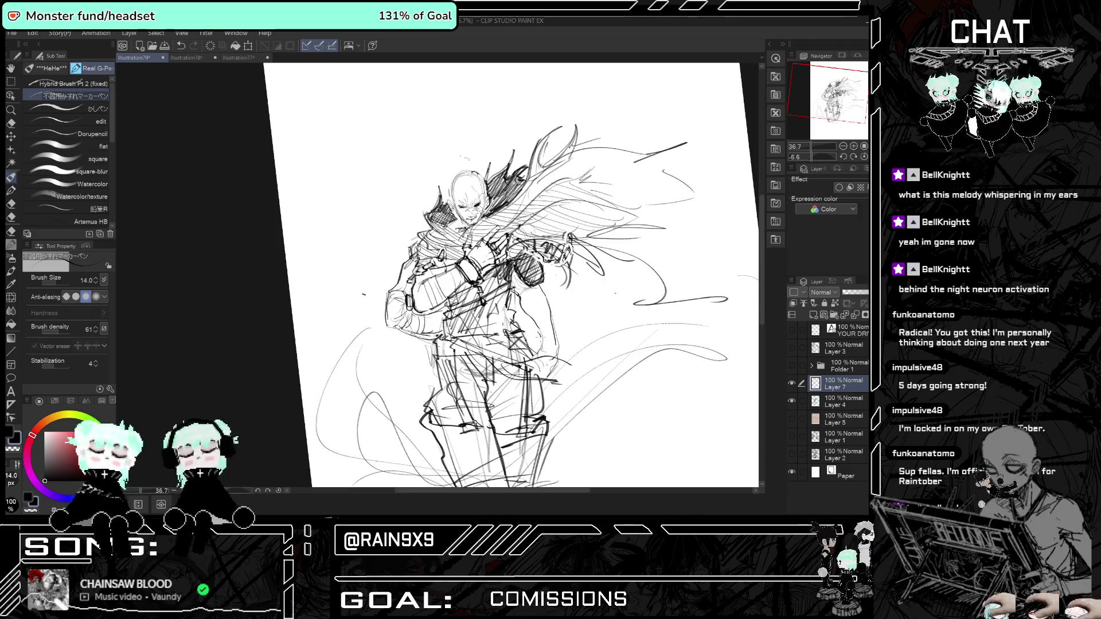
{"action": "scroll", "coordinate": [568, 356], "scroll_direction": "down", "scroll_amount": 1}
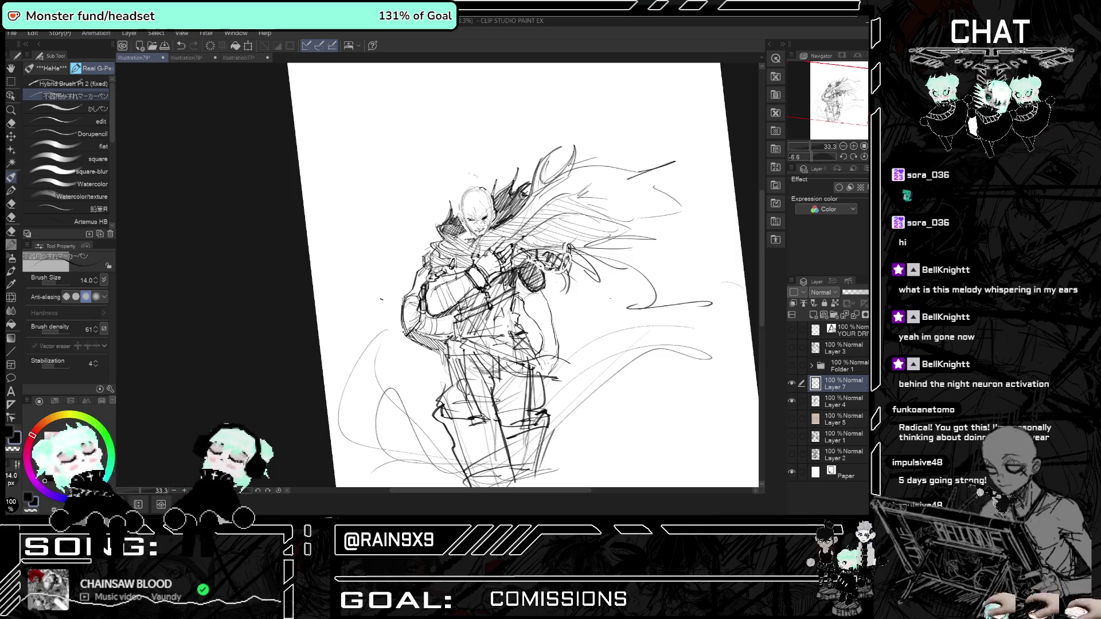
{"action": "scroll", "coordinate": [403, 293], "scroll_direction": "down", "scroll_amount": 2}
{"action": "scroll", "coordinate": [403, 292], "scroll_direction": "up", "scroll_amount": 2}
{"action": "scroll", "coordinate": [403, 293], "scroll_direction": "up", "scroll_amount": 1}
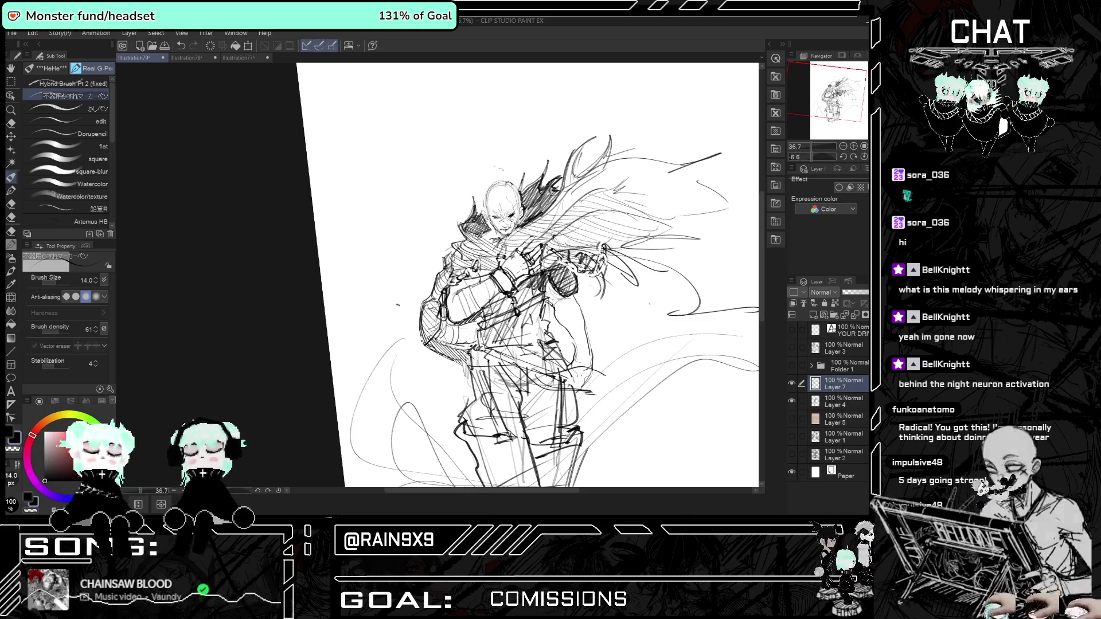
{"action": "scroll", "coordinate": [528, 275], "scroll_direction": "down", "scroll_amount": 3}
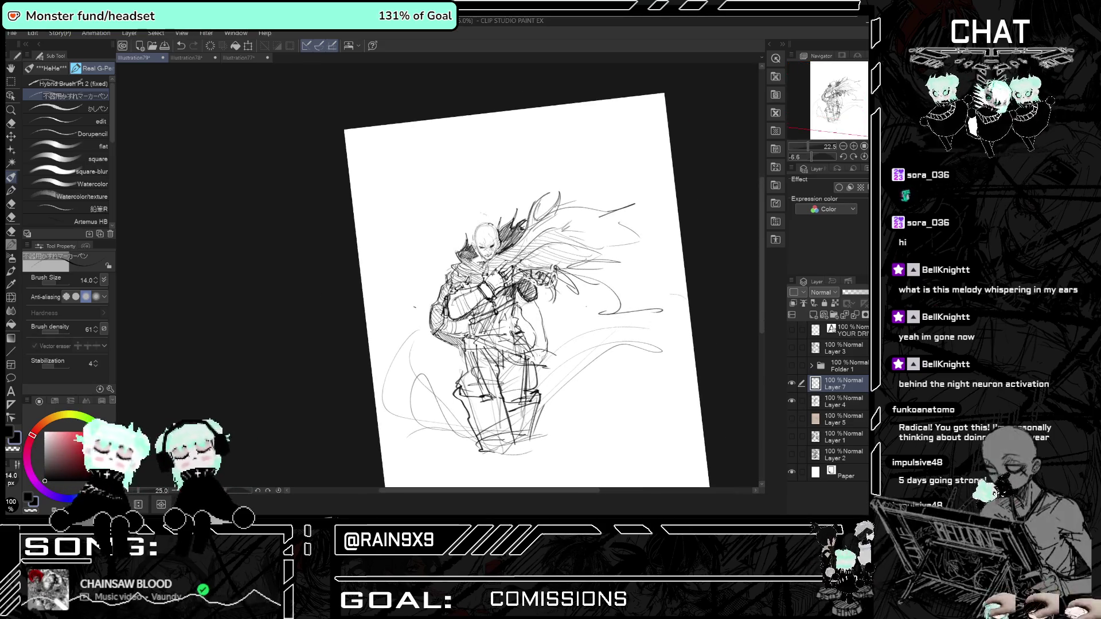
{"action": "scroll", "coordinate": [427, 313], "scroll_direction": "up", "scroll_amount": 3}
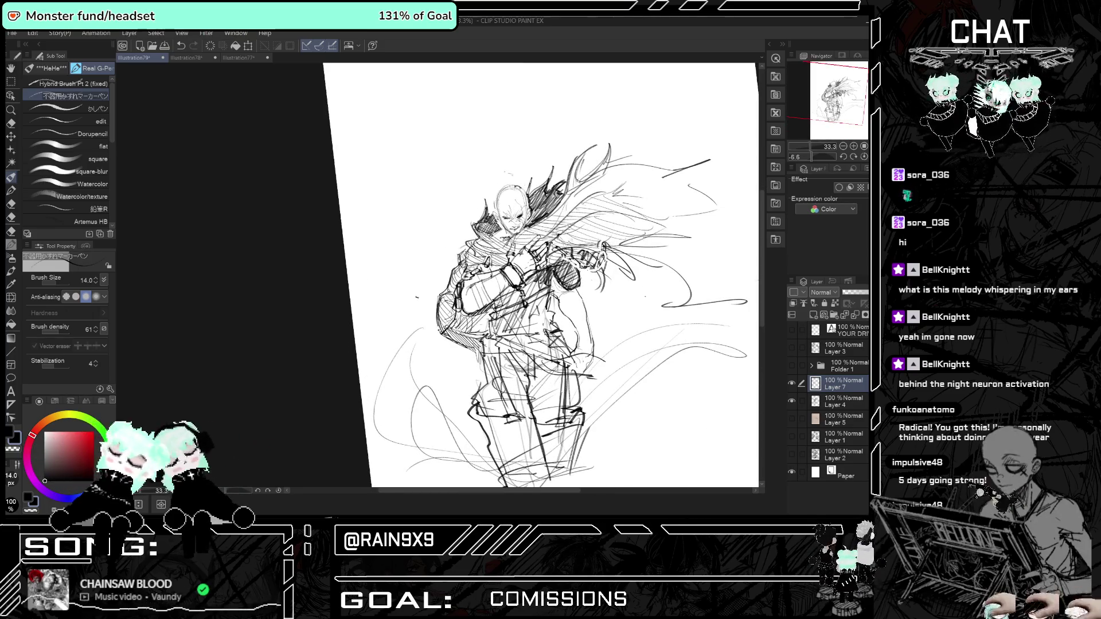
{"action": "scroll", "coordinate": [502, 301], "scroll_direction": "down", "scroll_amount": 2}
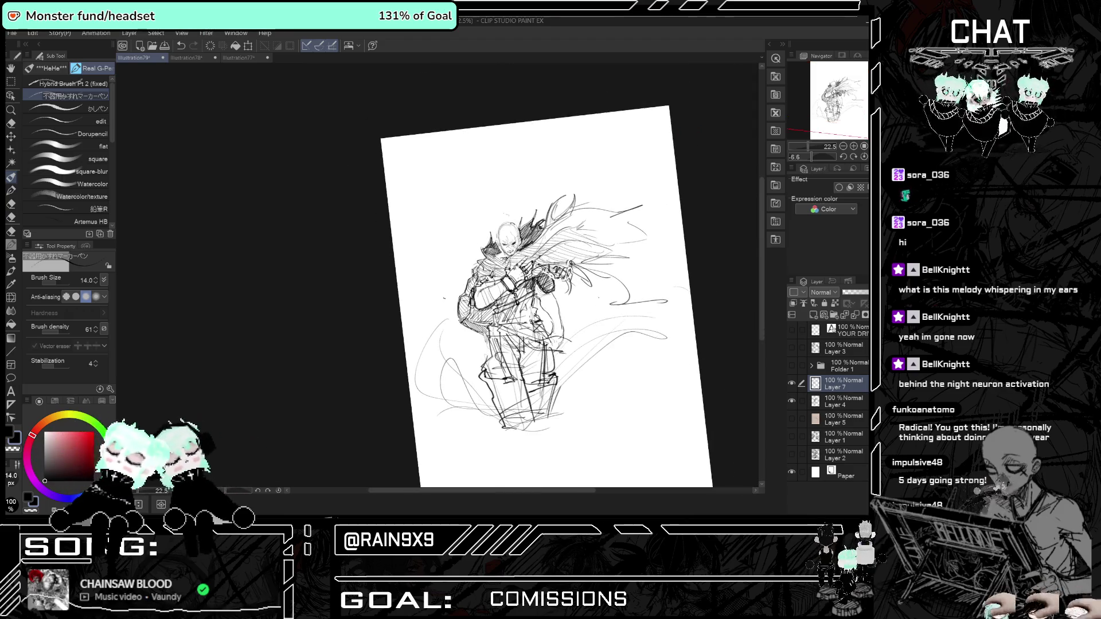
{"action": "scroll", "coordinate": [512, 300], "scroll_direction": "up", "scroll_amount": 1}
{"action": "scroll", "coordinate": [512, 300], "scroll_direction": "up", "scroll_amount": 1}
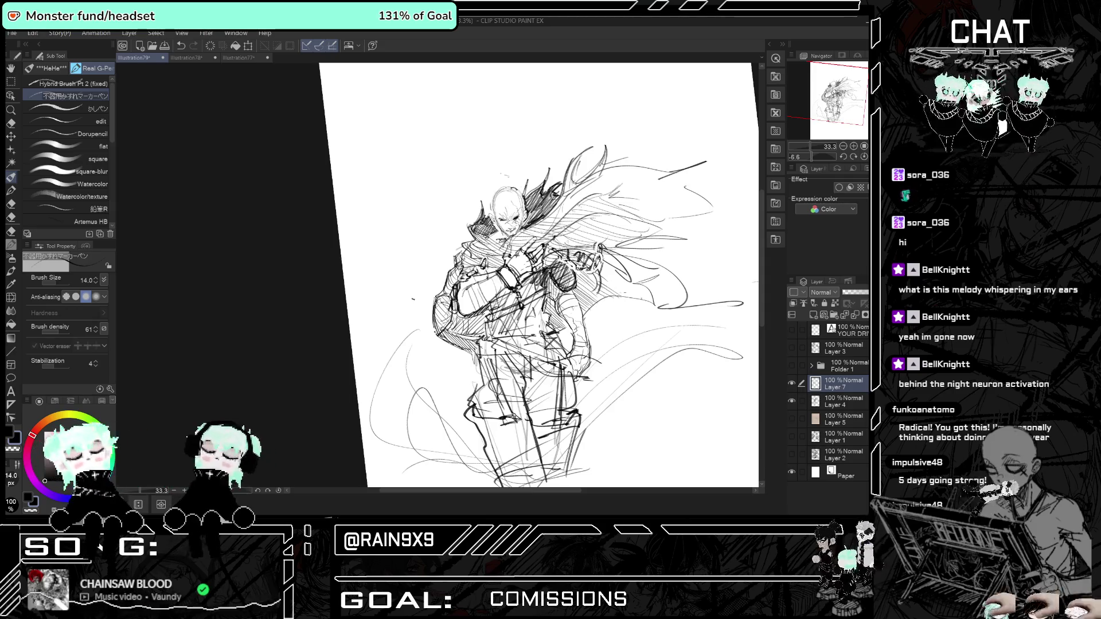
Darken the cape with dark strokes, then sketch two short strokes beside the face near the ear.
{"action": "left_click_drag", "start_coordinate": [600, 274], "coordinate": [636, 298]}
{"action": "mouse_move", "coordinate": [619, 259]}
{"action": "left_mouse_down"}
{"action": "mouse_move", "coordinate": [651, 281]}
{"action": "mouse_move", "coordinate": [690, 287]}
{"action": "left_mouse_up"}
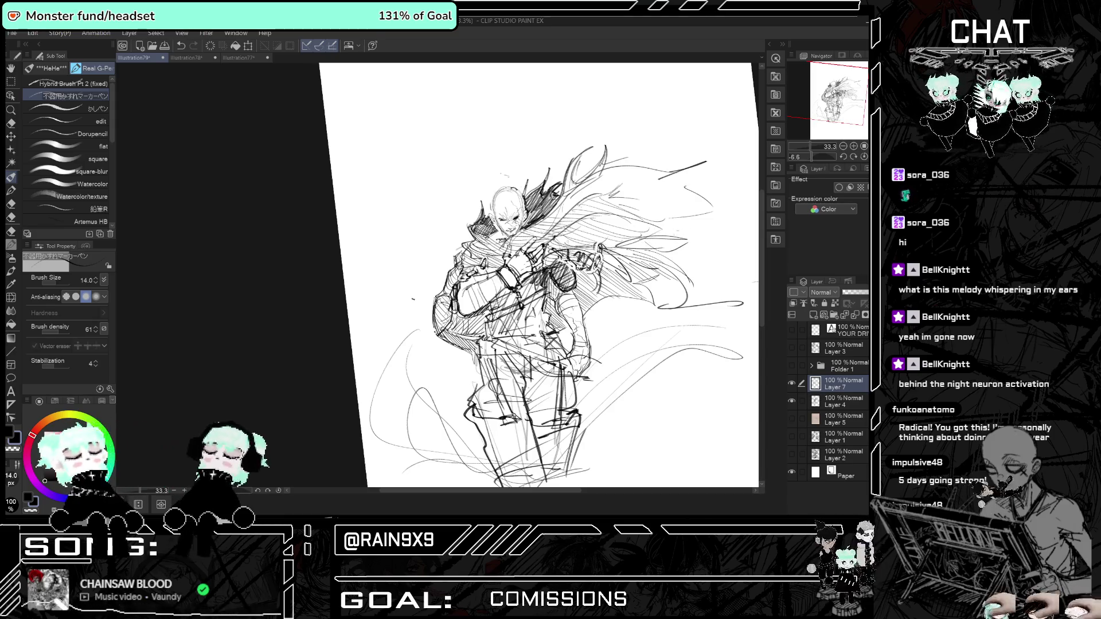
{"action": "key", "text": "ctrl+minus"}
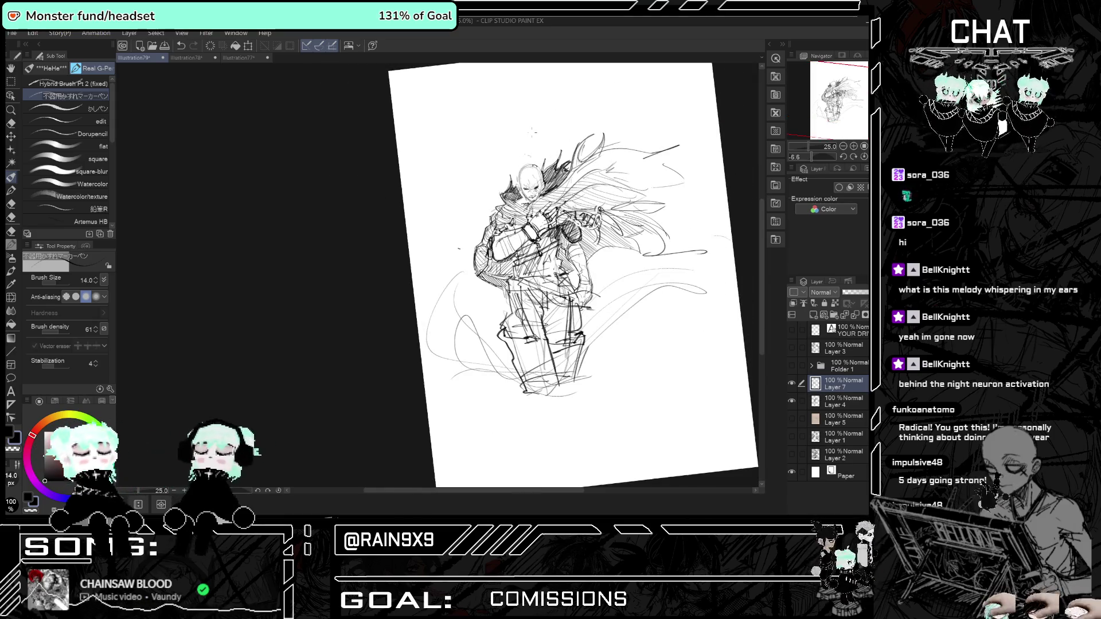
{"action": "scroll", "coordinate": [519, 156], "scroll_direction": "up", "scroll_amount": 5}
{"action": "left_click_drag", "start_coordinate": [510, 272], "coordinate": [527, 292]}
{"action": "left_click_drag", "start_coordinate": [504, 237], "coordinate": [497, 251]}
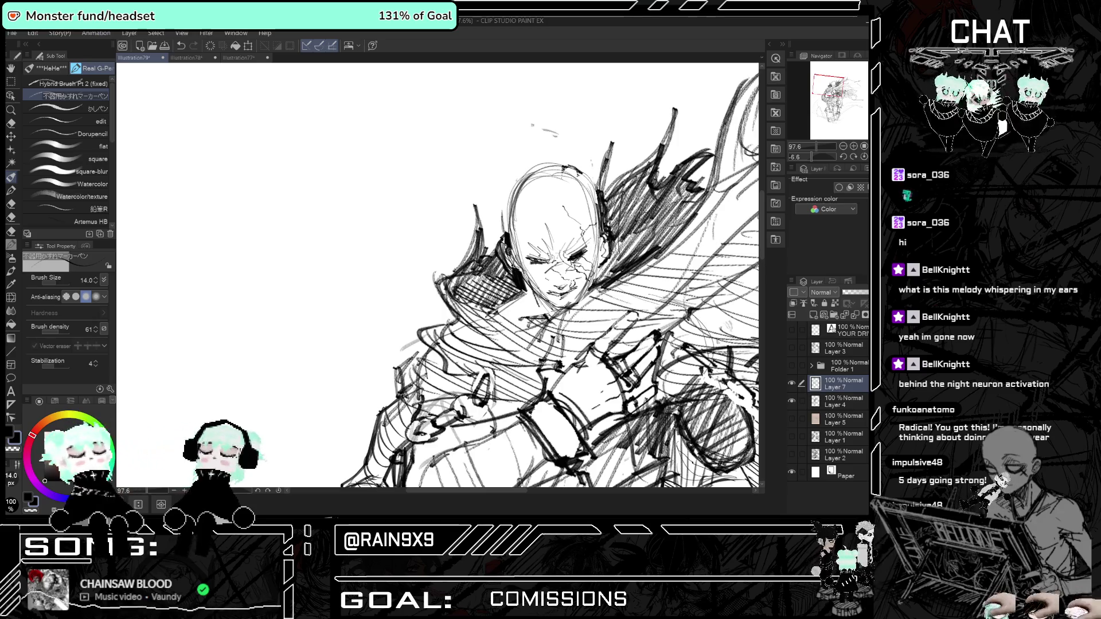
Add a stroke along the figure's side at the waist, then switch the drawing colour to white.
{"action": "scroll", "coordinate": [551, 276], "scroll_direction": "down", "scroll_amount": 3}
{"action": "scroll", "coordinate": [550, 275], "scroll_direction": "down", "scroll_amount": 4}
{"action": "scroll", "coordinate": [550, 275], "scroll_direction": "down", "scroll_amount": 2}
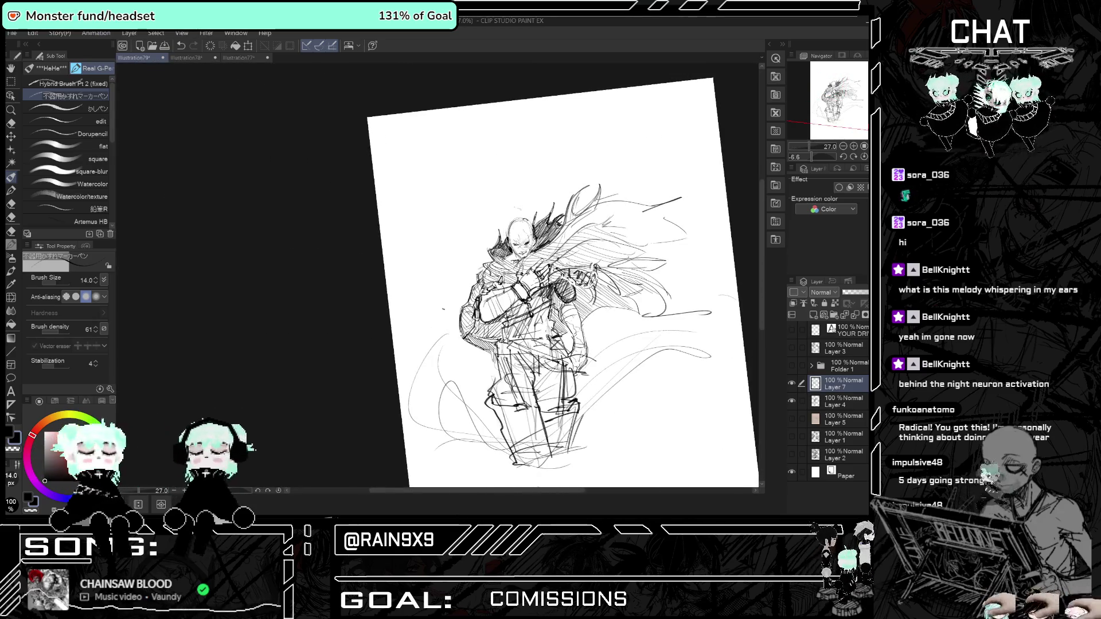
{"action": "scroll", "coordinate": [548, 358], "scroll_direction": "up", "scroll_amount": 2}
{"action": "scroll", "coordinate": [549, 358], "scroll_direction": "up", "scroll_amount": 1}
{"action": "scroll", "coordinate": [549, 358], "scroll_direction": "up", "scroll_amount": 2}
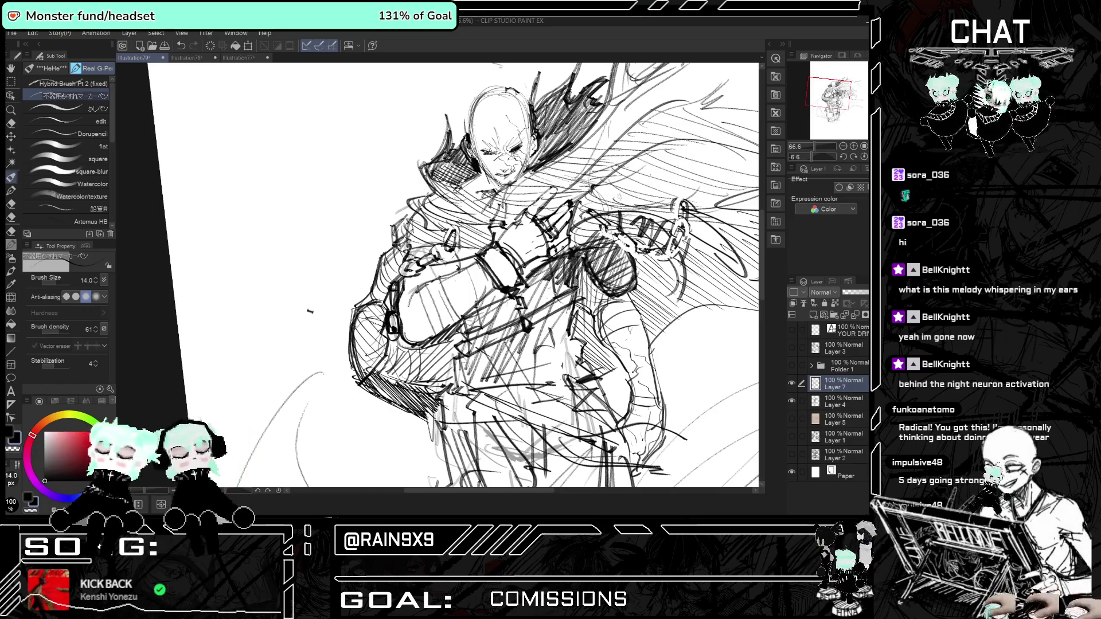
{"action": "scroll", "coordinate": [453, 275], "scroll_direction": "down", "scroll_amount": 3}
{"action": "scroll", "coordinate": [516, 276], "scroll_direction": "down", "scroll_amount": 1}
{"action": "scroll", "coordinate": [516, 275], "scroll_direction": "up", "scroll_amount": 2}
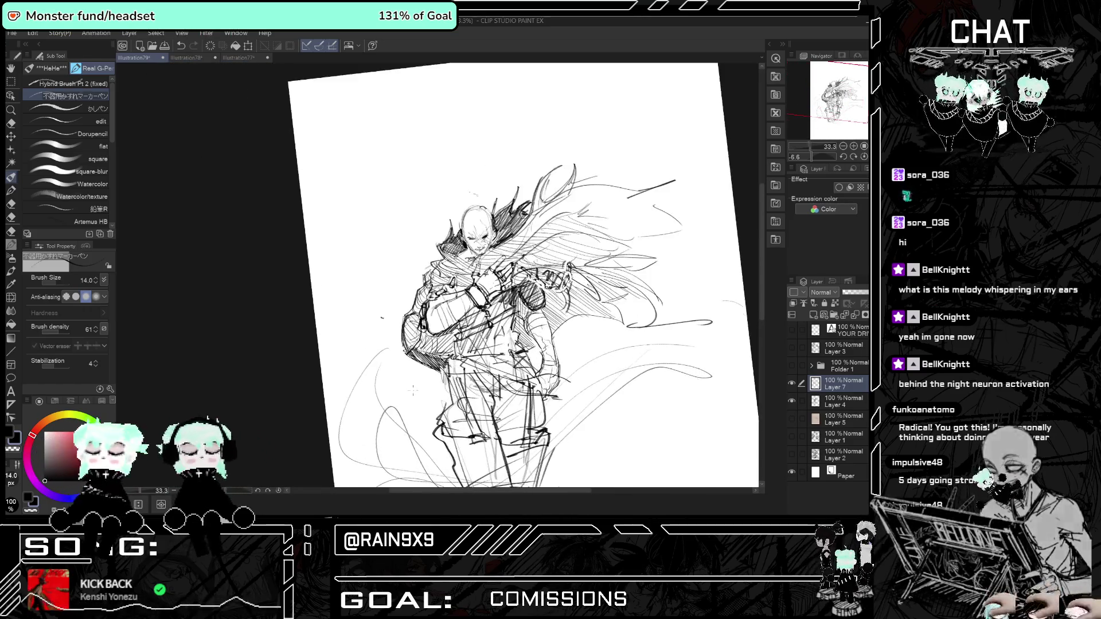
{"action": "scroll", "coordinate": [516, 276], "scroll_direction": "up", "scroll_amount": 1}
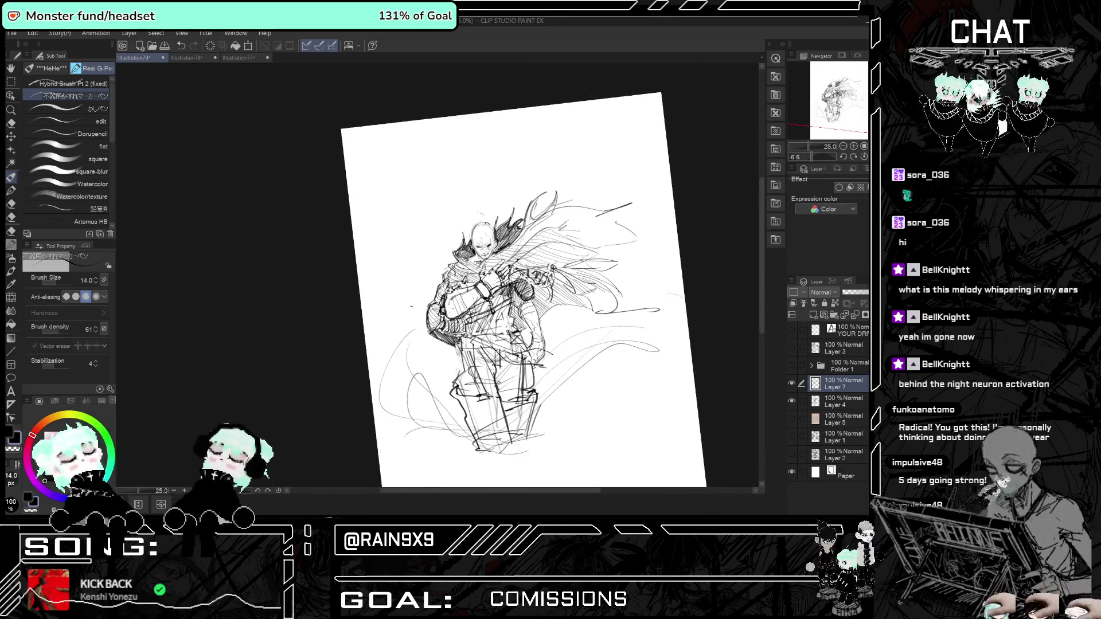
{"action": "scroll", "coordinate": [510, 276], "scroll_direction": "up", "scroll_amount": 1}
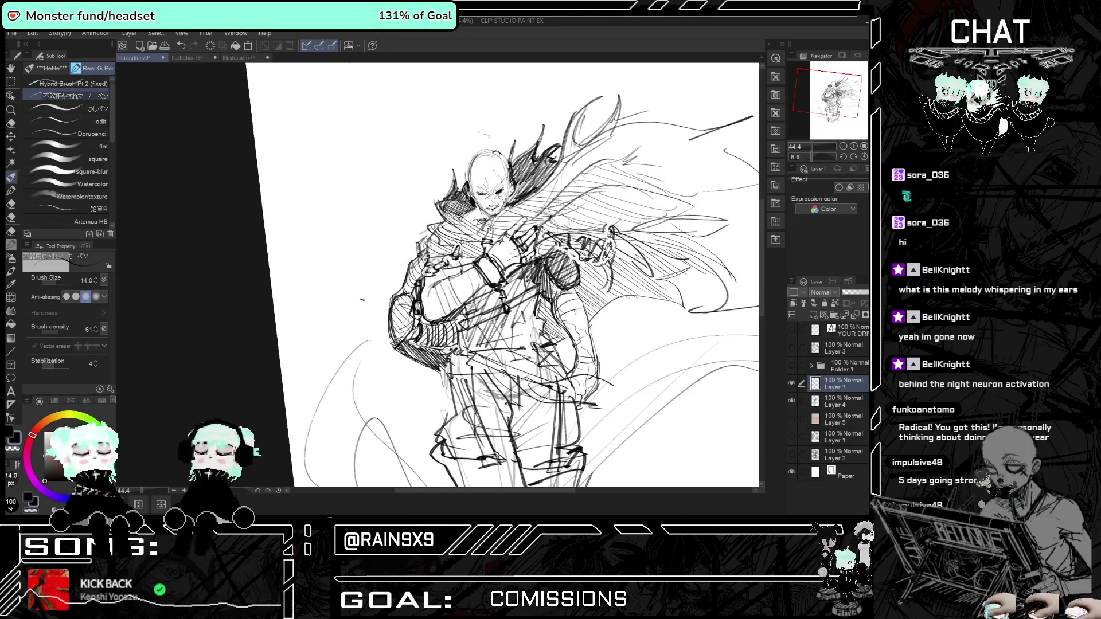
{"action": "left_click_drag", "start_coordinate": [585, 307], "coordinate": [595, 365]}
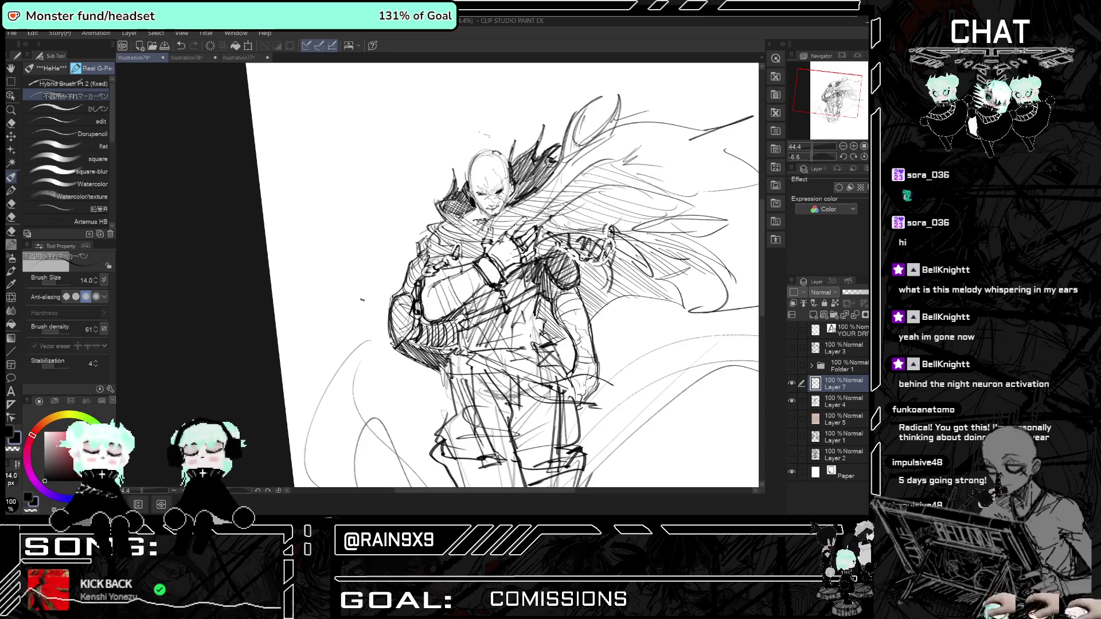
{"action": "left_click", "coordinate": [45, 431]}
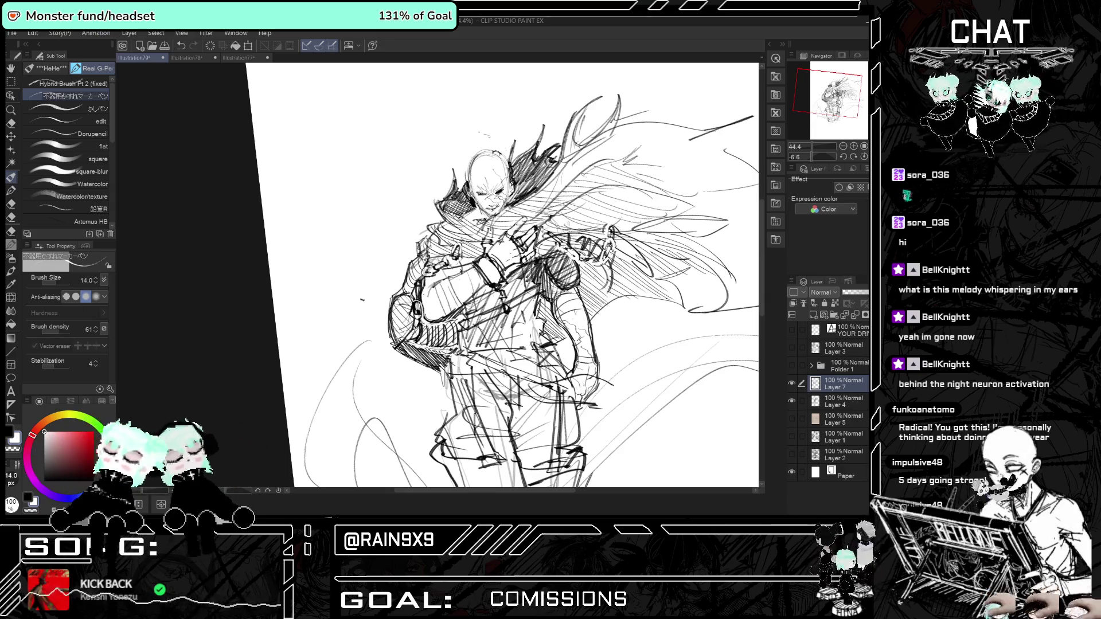
Add two sweeping strokes to the flowing cape at upper right.
{"action": "key", "text": "ctrl+minus"}
{"action": "scroll", "coordinate": [516, 276], "scroll_direction": "up", "scroll_amount": 1}
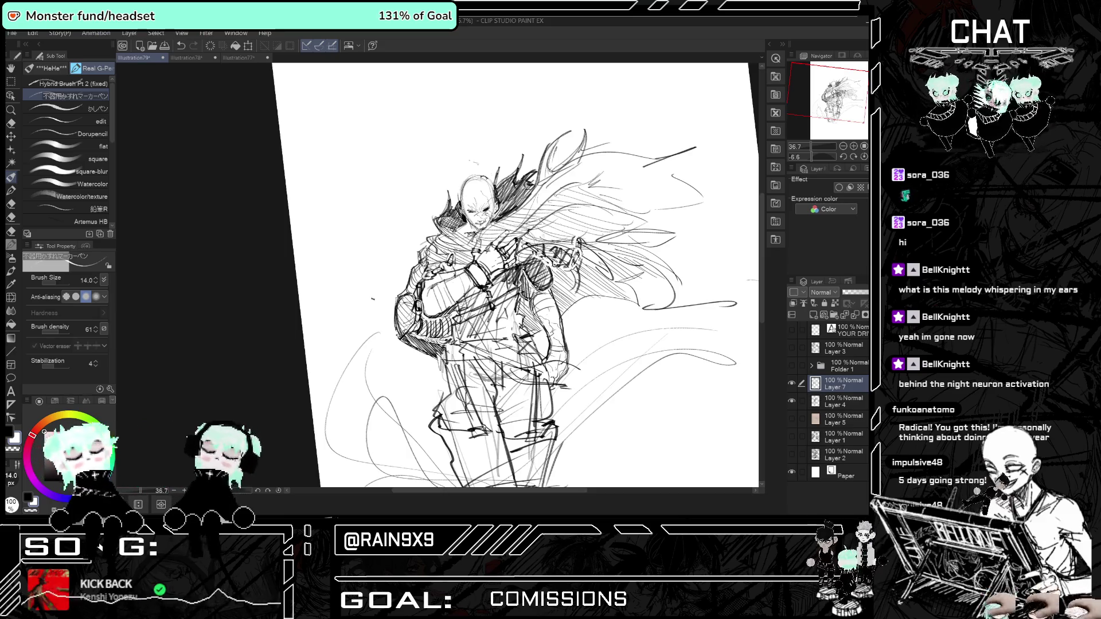
{"action": "scroll", "coordinate": [516, 275], "scroll_direction": "down", "scroll_amount": 2}
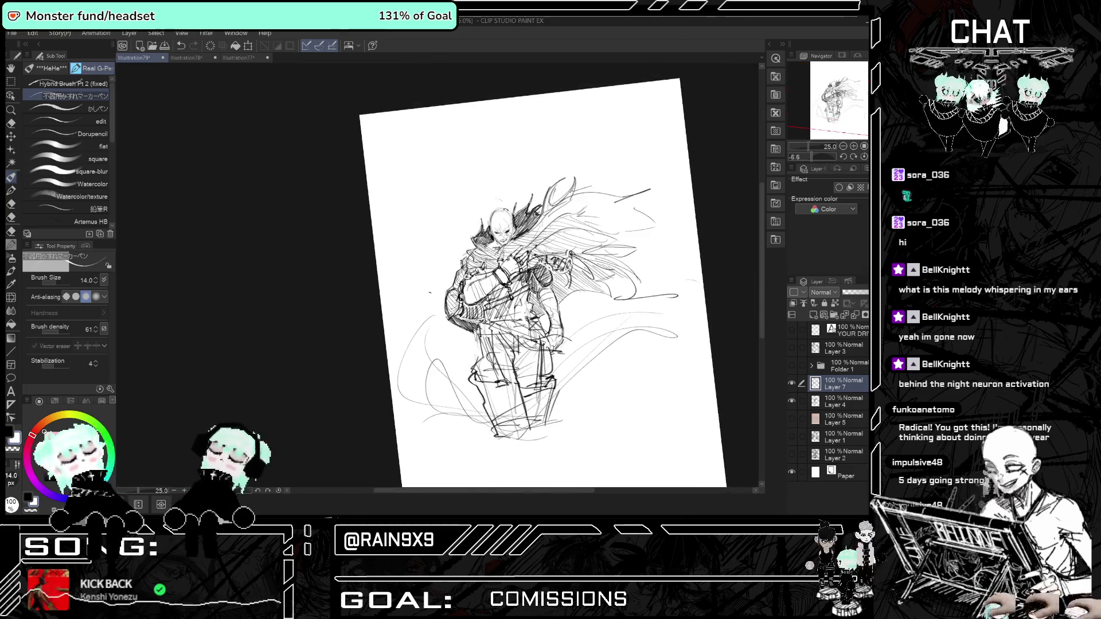
{"action": "scroll", "coordinate": [516, 275], "scroll_direction": "up", "scroll_amount": 4}
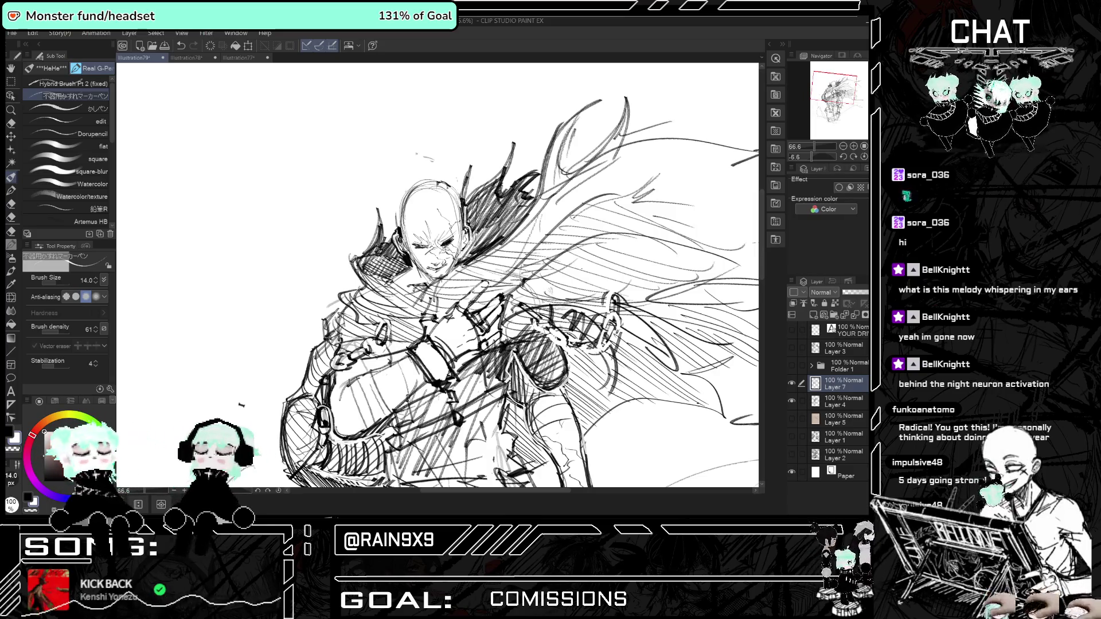
{"action": "scroll", "coordinate": [425, 170], "scroll_direction": "down", "scroll_amount": 5}
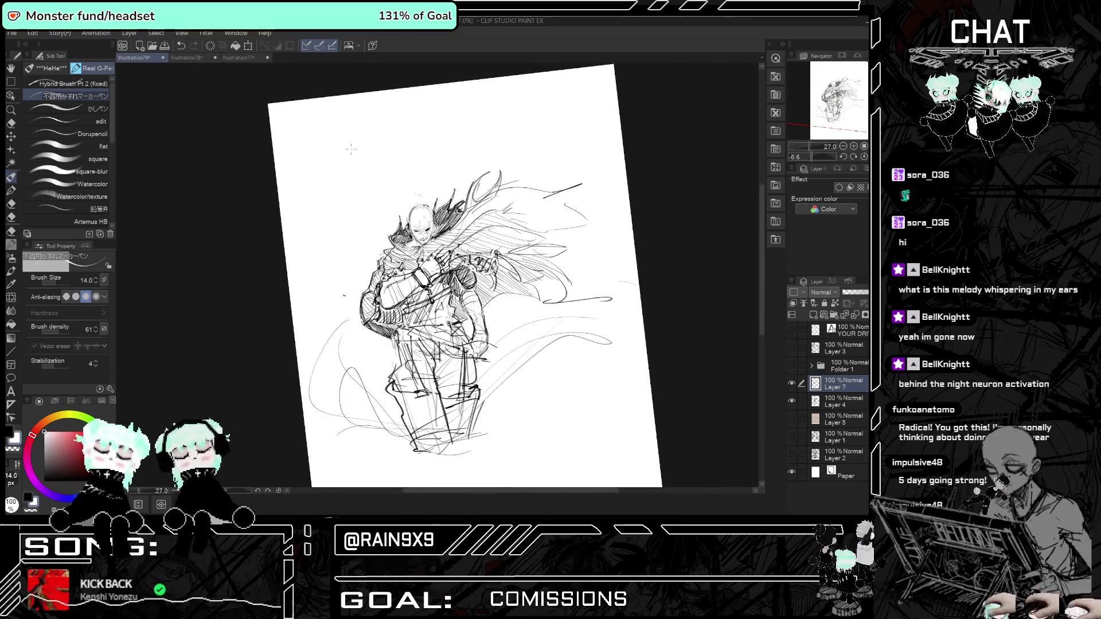
{"action": "scroll", "coordinate": [351, 149], "scroll_direction": "up", "scroll_amount": 1}
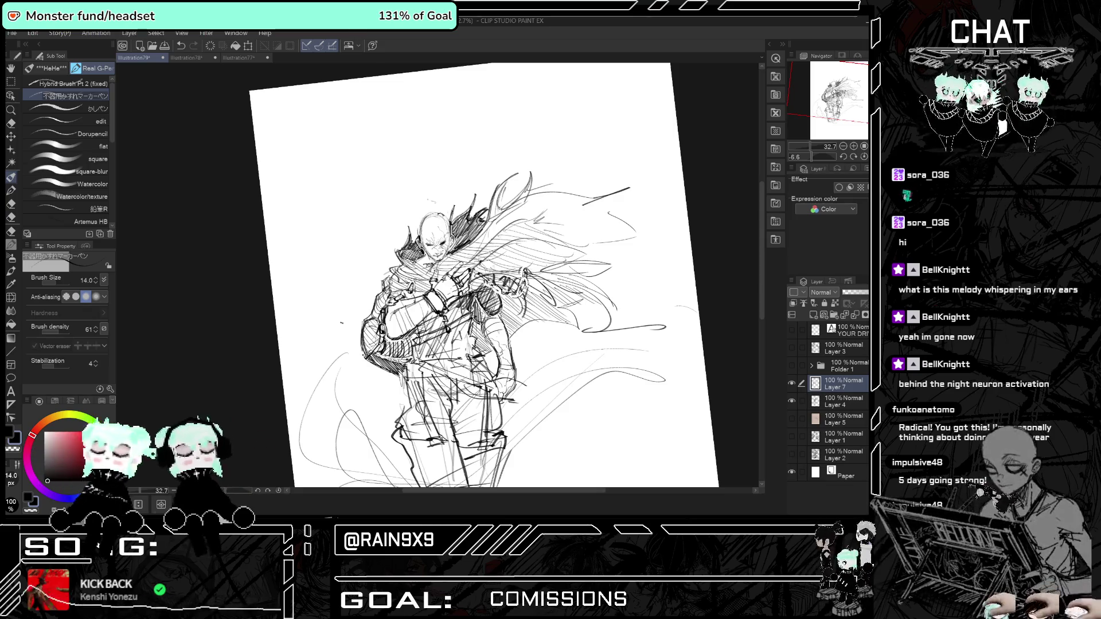
{"action": "scroll", "coordinate": [306, 321], "scroll_direction": "down", "scroll_amount": 2}
{"action": "scroll", "coordinate": [344, 408], "scroll_direction": "up", "scroll_amount": 3}
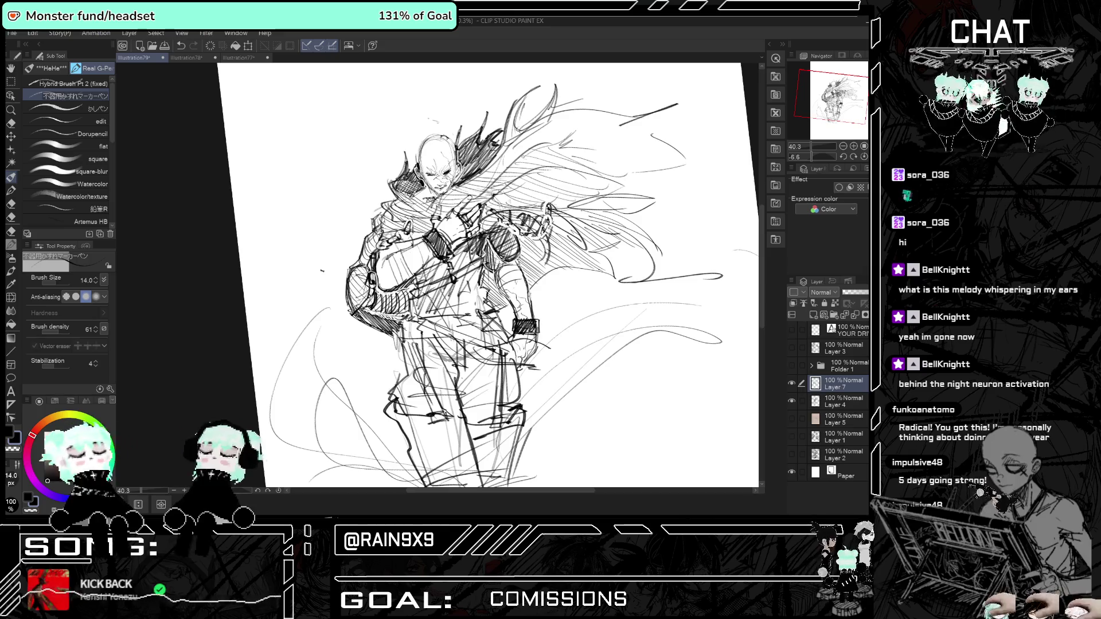
{"action": "scroll", "coordinate": [69, 114], "scroll_direction": "down", "scroll_amount": 3}
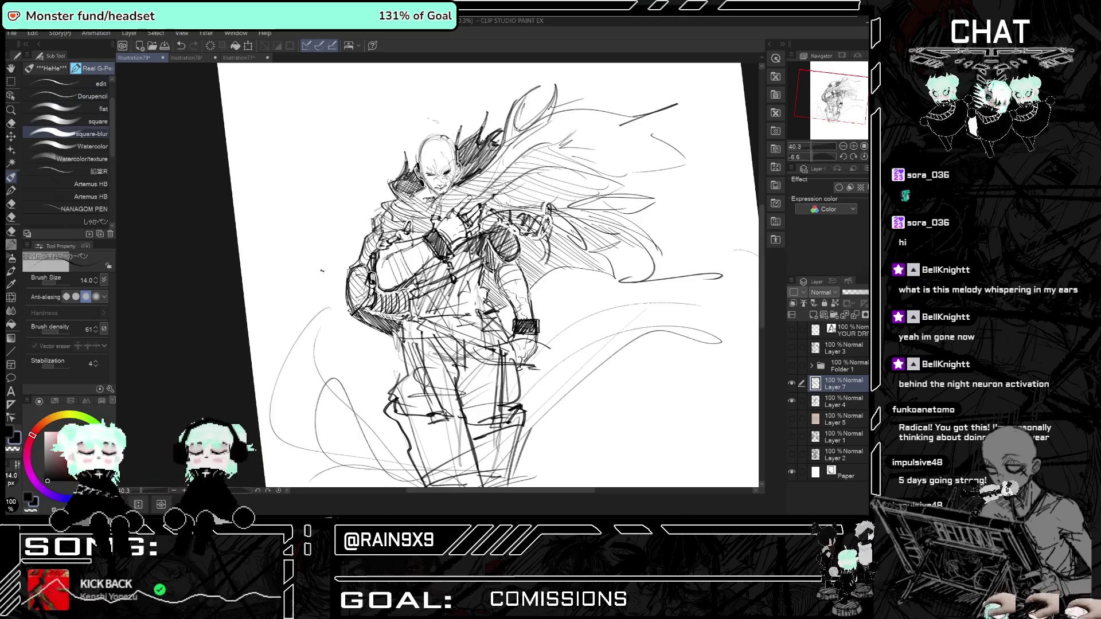
{"action": "scroll", "coordinate": [396, 241], "scroll_direction": "down", "scroll_amount": 4}
{"action": "scroll", "coordinate": [560, 201], "scroll_direction": "up", "scroll_amount": 2}
{"action": "left_click_drag", "start_coordinate": [590, 147], "coordinate": [552, 165]}
{"action": "left_click_drag", "start_coordinate": [554, 171], "coordinate": [600, 189]}
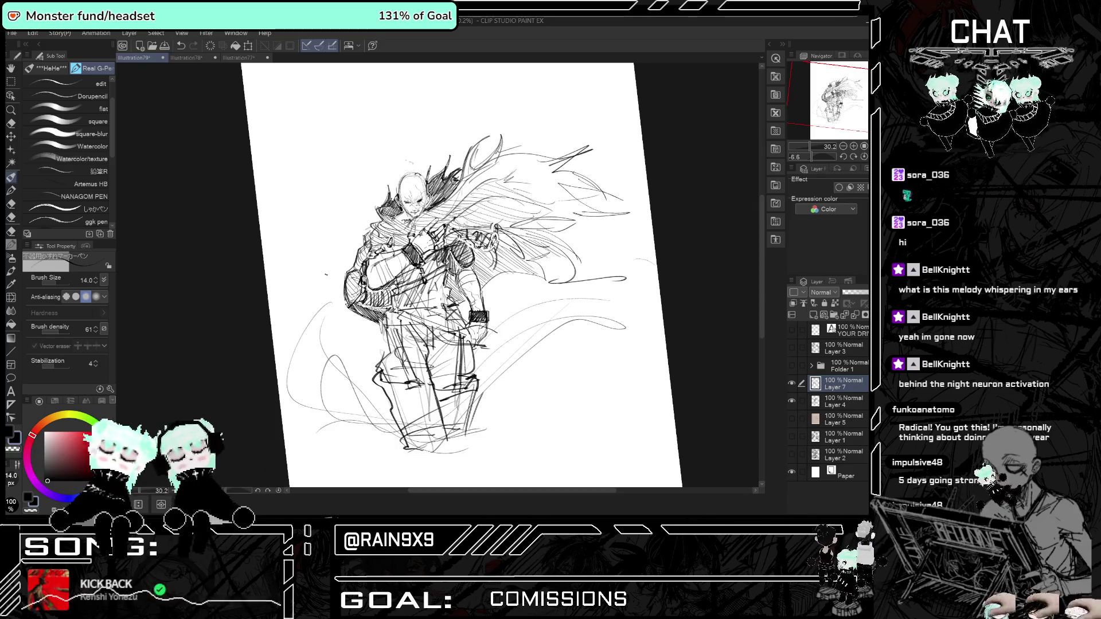
Flip the canvas horizontally back and forth to check the pose and proportions.
{"action": "key", "text": "h"}
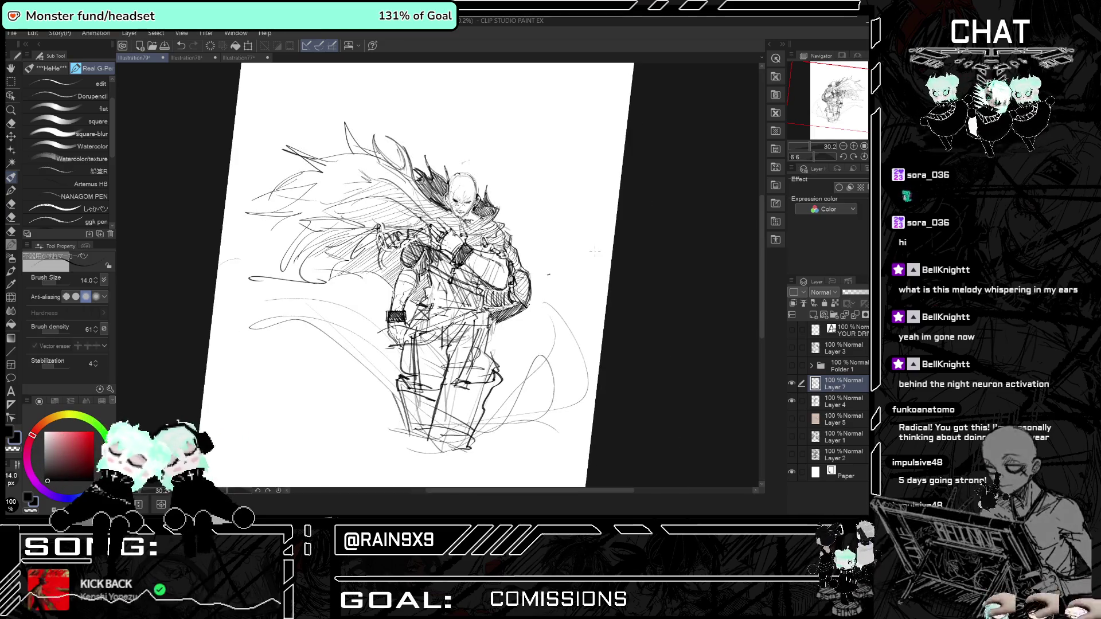
{"action": "key", "text": "h"}
{"action": "scroll", "coordinate": [580, 184], "scroll_direction": "up", "scroll_amount": 3}
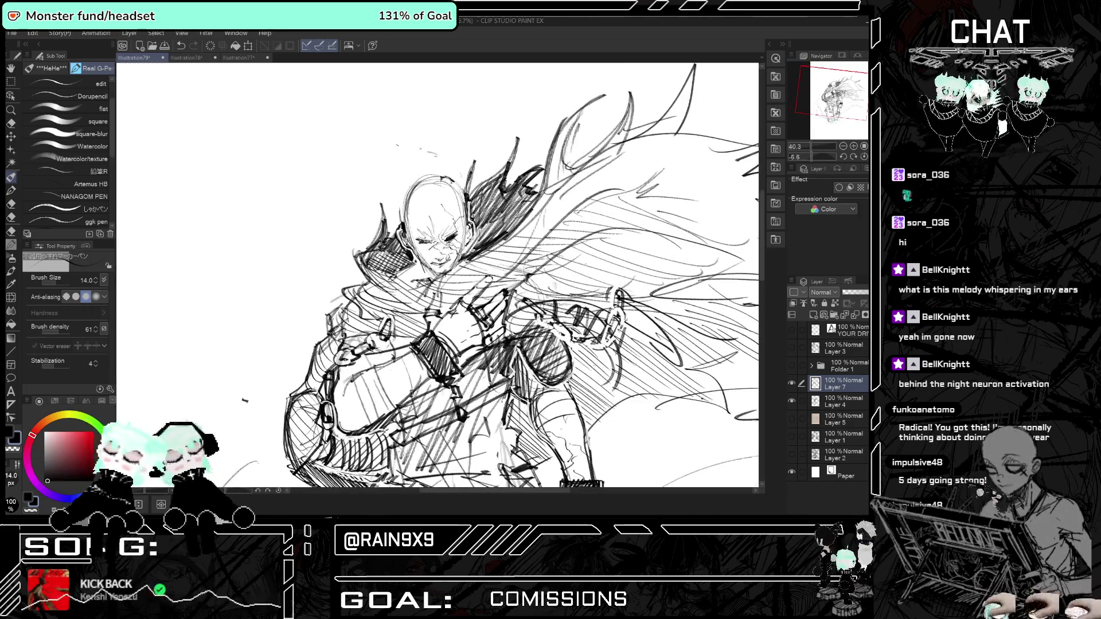
{"action": "key", "text": "h"}
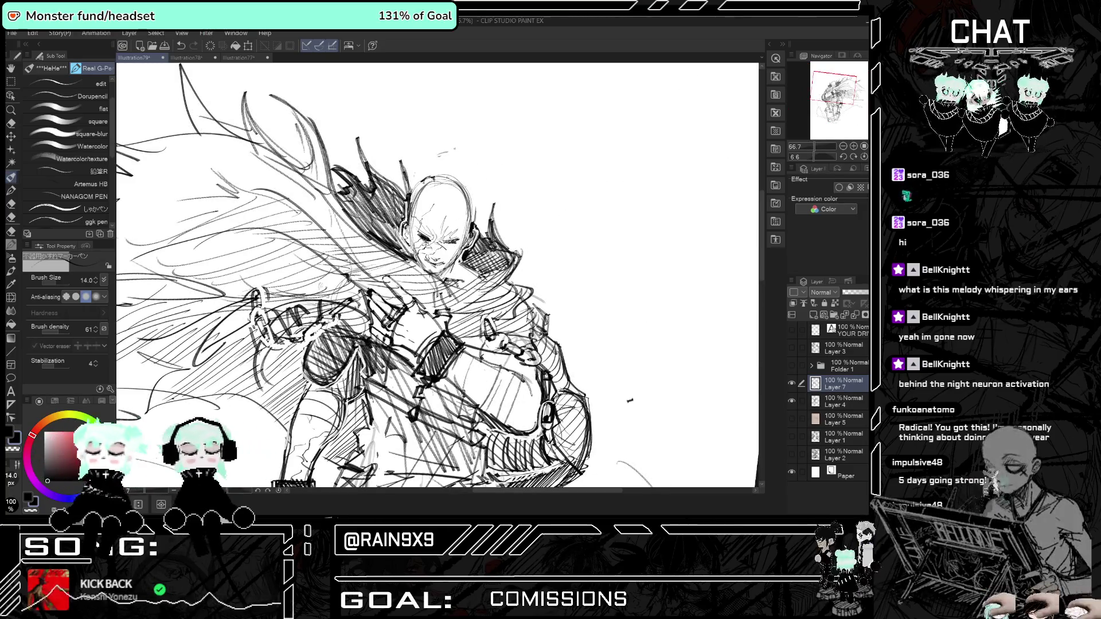
{"action": "key", "text": "h"}
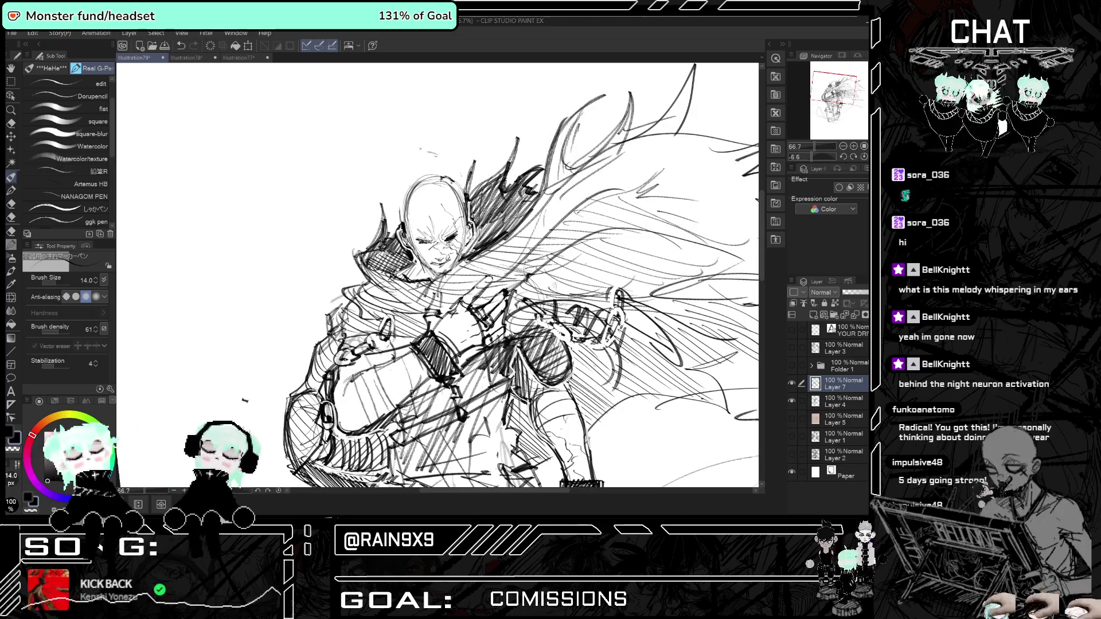
Add a short downward stroke near the figure's legs.
{"action": "scroll", "coordinate": [493, 276], "scroll_direction": "down", "scroll_amount": 3}
{"action": "scroll", "coordinate": [493, 276], "scroll_direction": "up", "scroll_amount": 1}
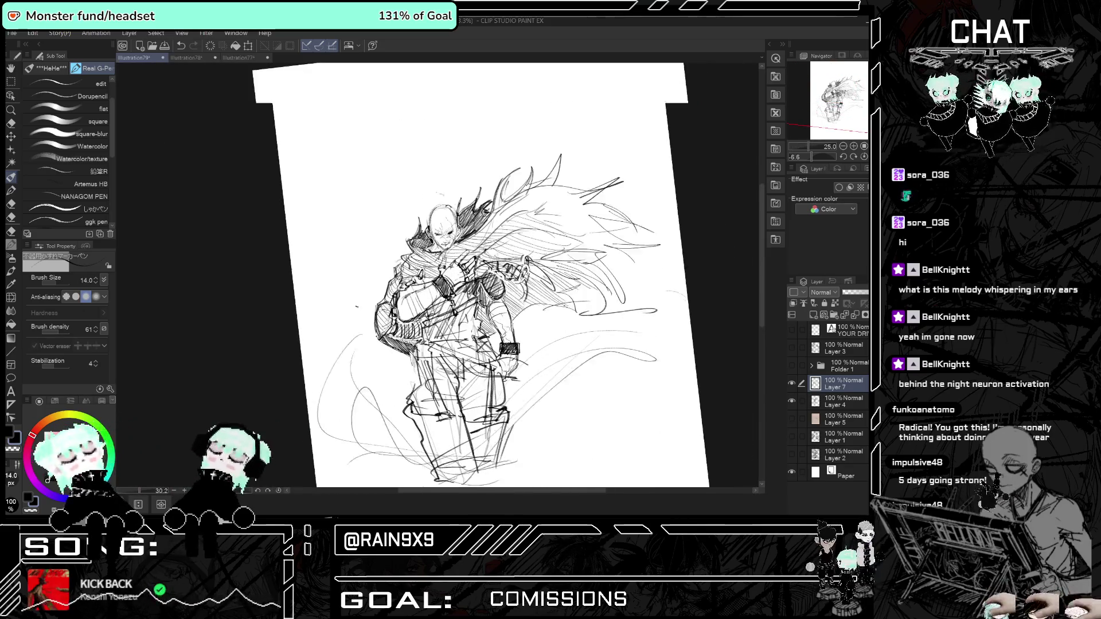
{"action": "scroll", "coordinate": [492, 275], "scroll_direction": "down", "scroll_amount": 1}
{"action": "scroll", "coordinate": [492, 275], "scroll_direction": "up", "scroll_amount": 1}
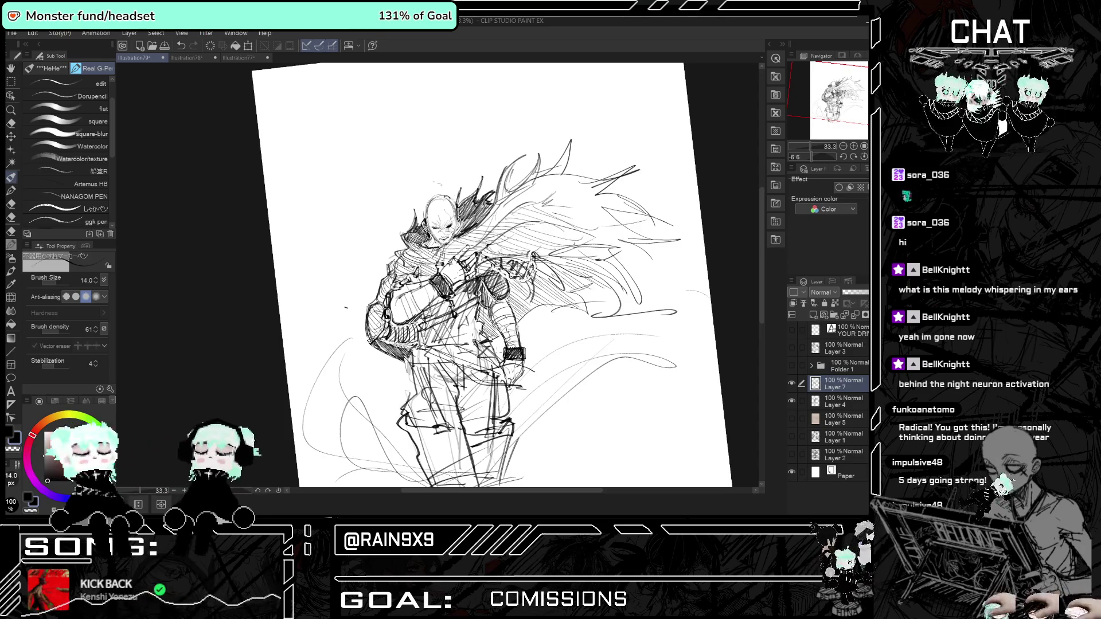
{"action": "scroll", "coordinate": [492, 275], "scroll_direction": "down", "scroll_amount": 2}
{"action": "scroll", "coordinate": [492, 275], "scroll_direction": "up", "scroll_amount": 1}
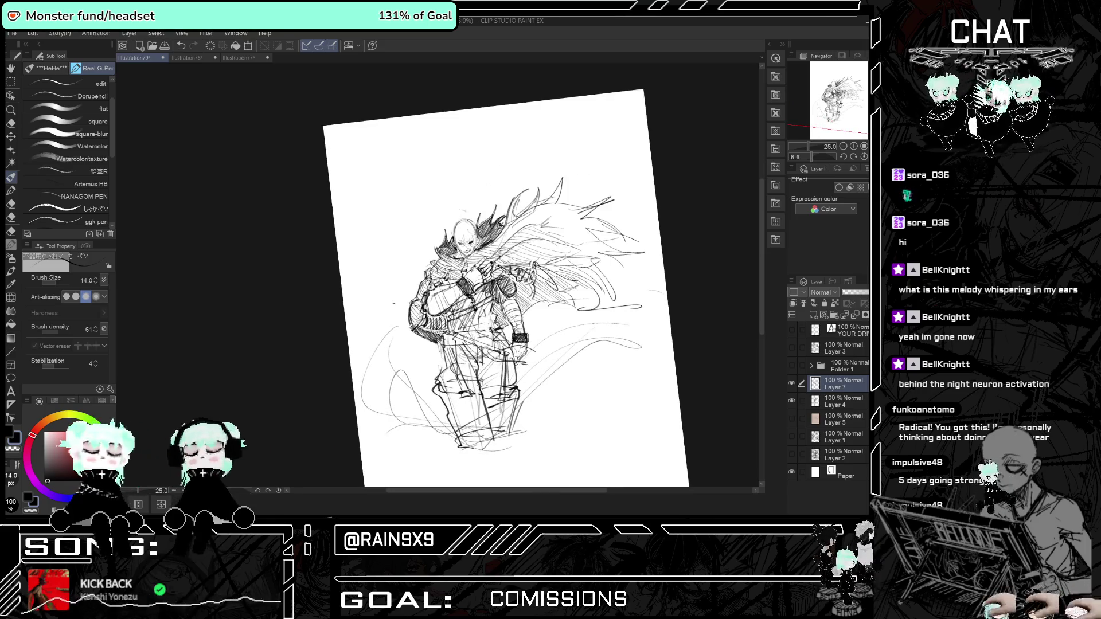
{"action": "mouse_move", "coordinate": [503, 379]}
{"action": "left_mouse_down"}
{"action": "mouse_move", "coordinate": [486, 393]}
{"action": "mouse_move", "coordinate": [491, 425]}
{"action": "left_mouse_up"}
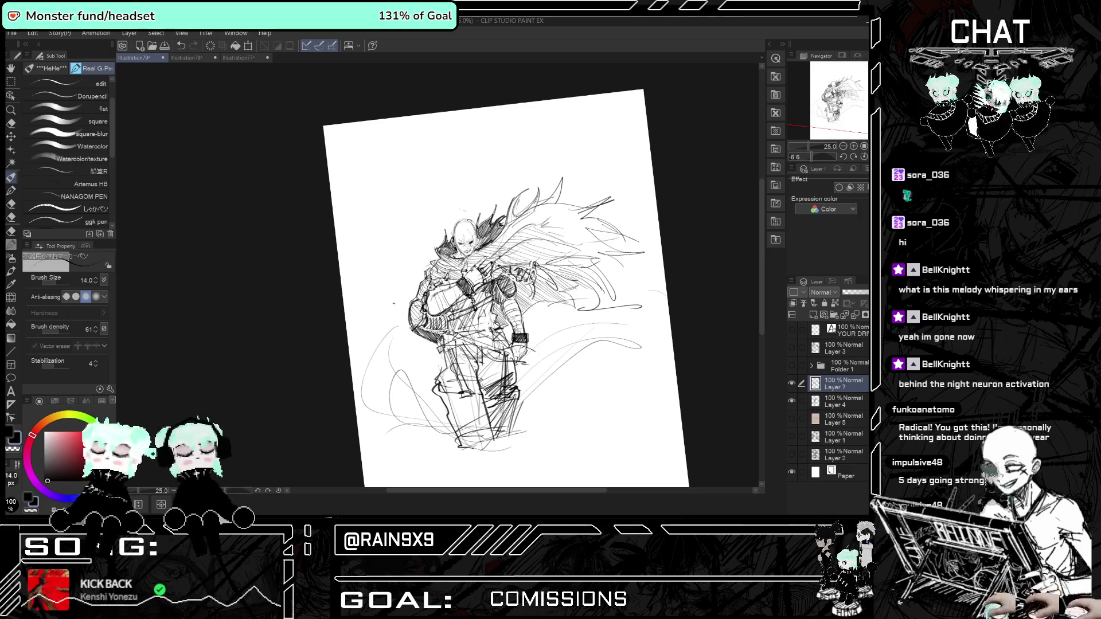
Undo the last tiny stroke and merge Layer 7 down into Layer 4.
{"action": "left_click", "coordinate": [12, 124]}
{"action": "key", "text": "ctrl+z"}
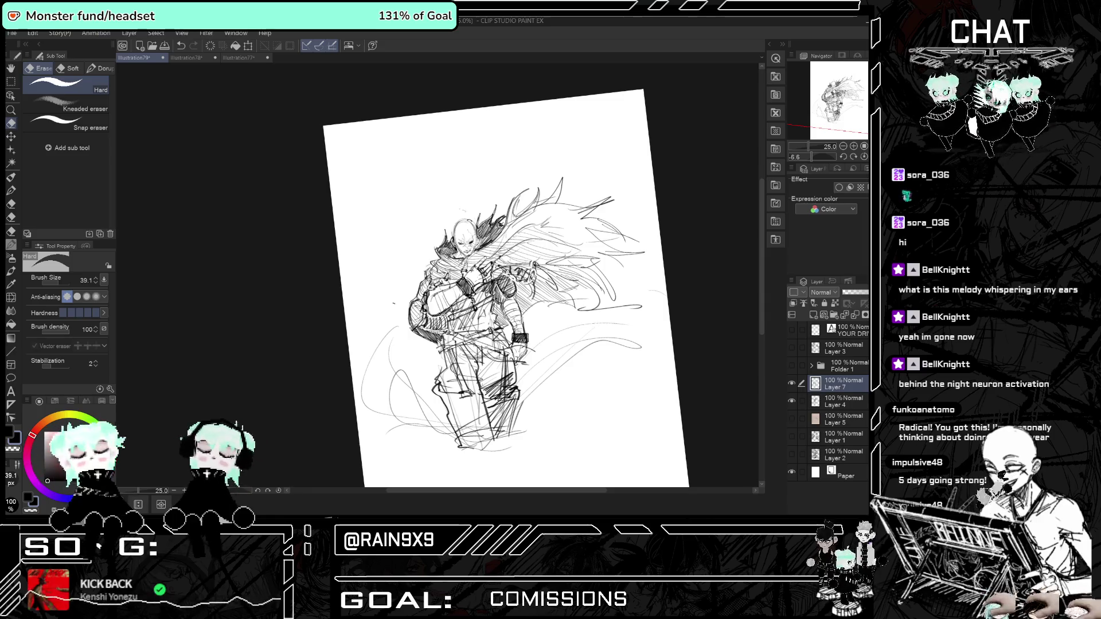
{"action": "left_click", "coordinate": [792, 383]}
{"action": "left_click", "coordinate": [792, 384]}
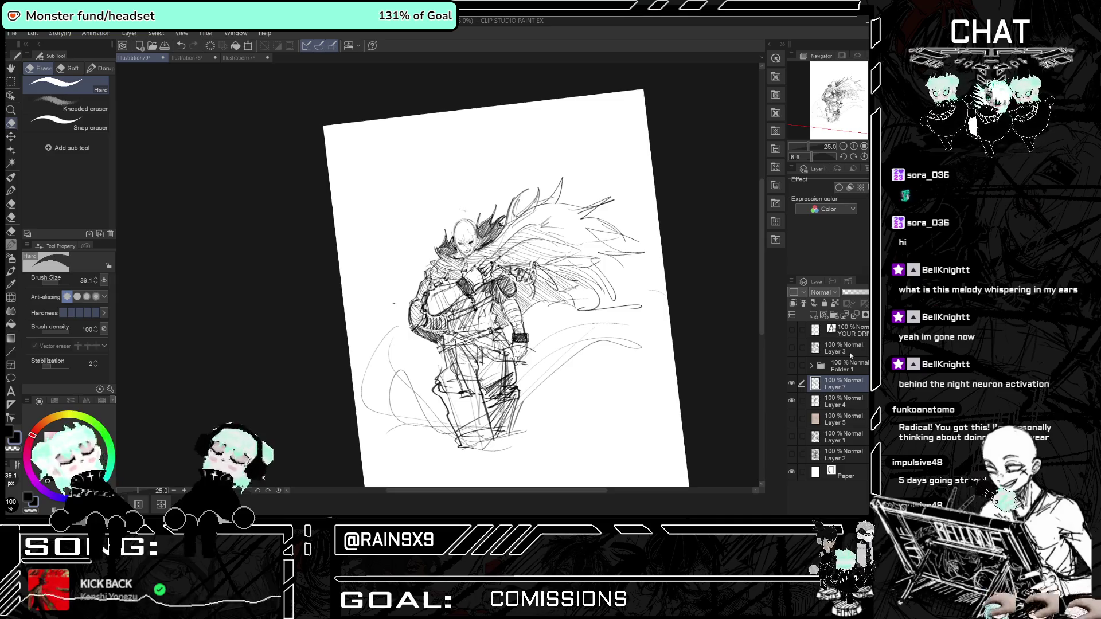
{"action": "left_click", "coordinate": [855, 315]}
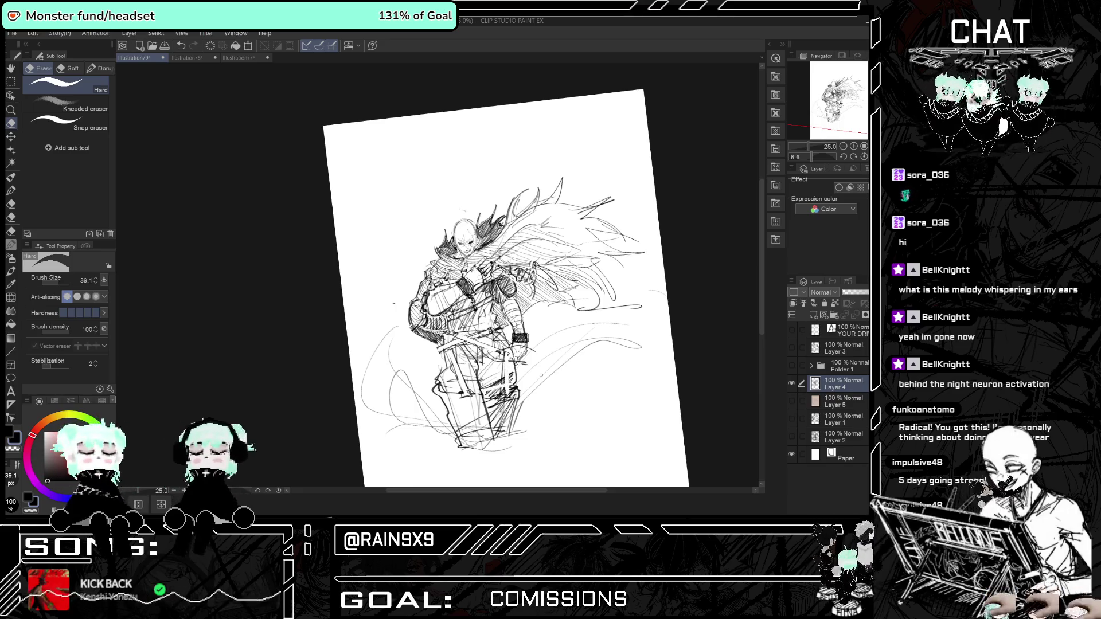
{"action": "scroll", "coordinate": [480, 422], "scroll_direction": "up", "scroll_amount": 1}
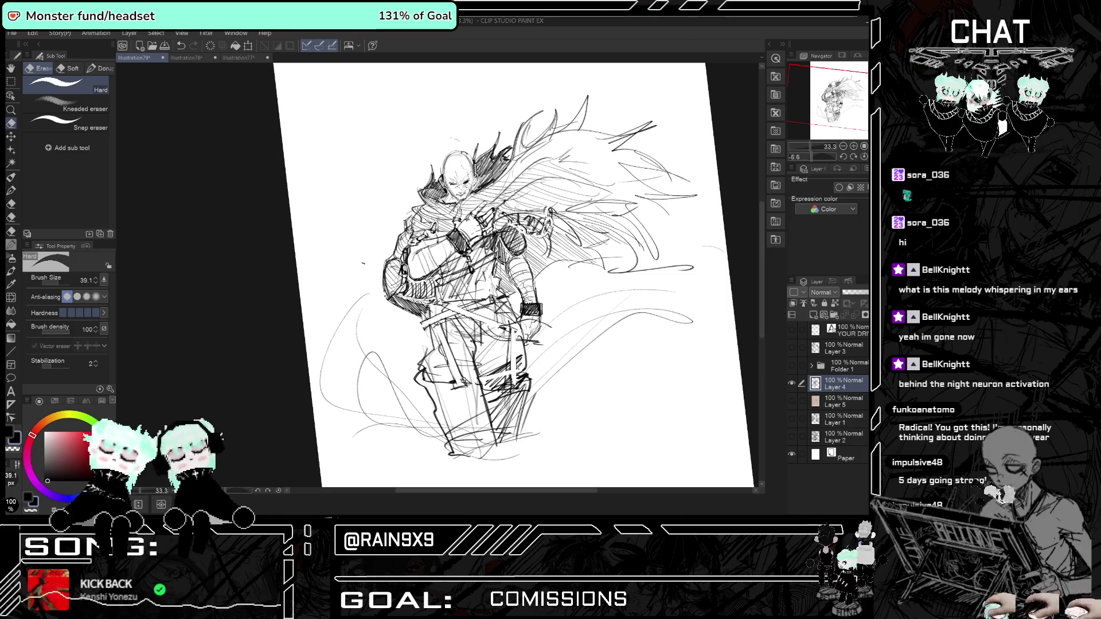
{"action": "key", "text": "p"}
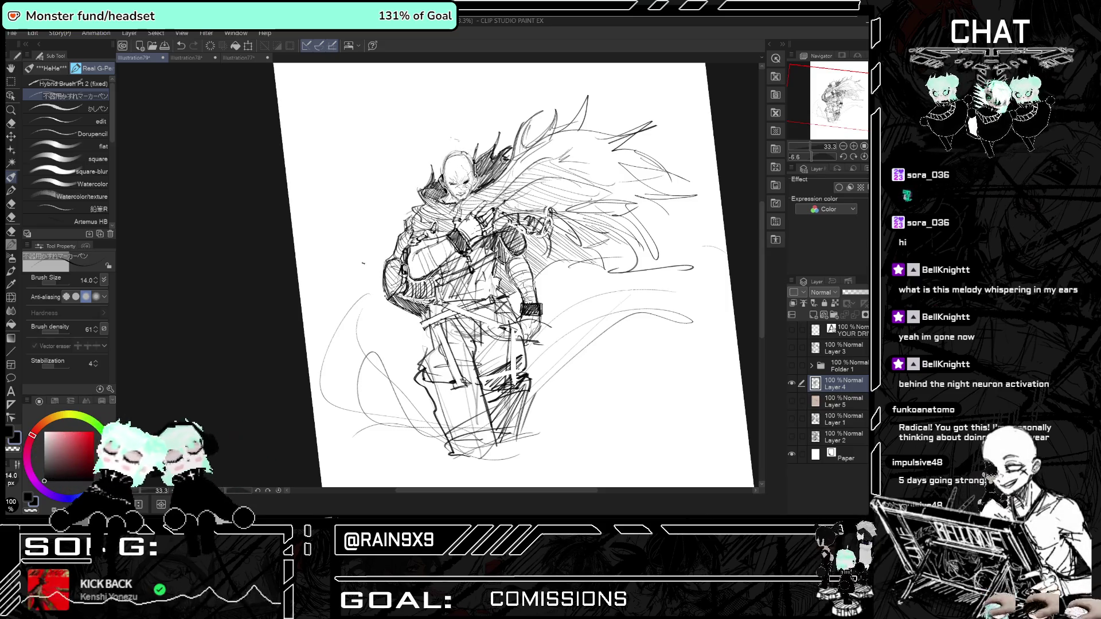
Add a short vertical stroke on the figure's forehead.
{"action": "scroll", "coordinate": [422, 114], "scroll_direction": "up", "scroll_amount": 2}
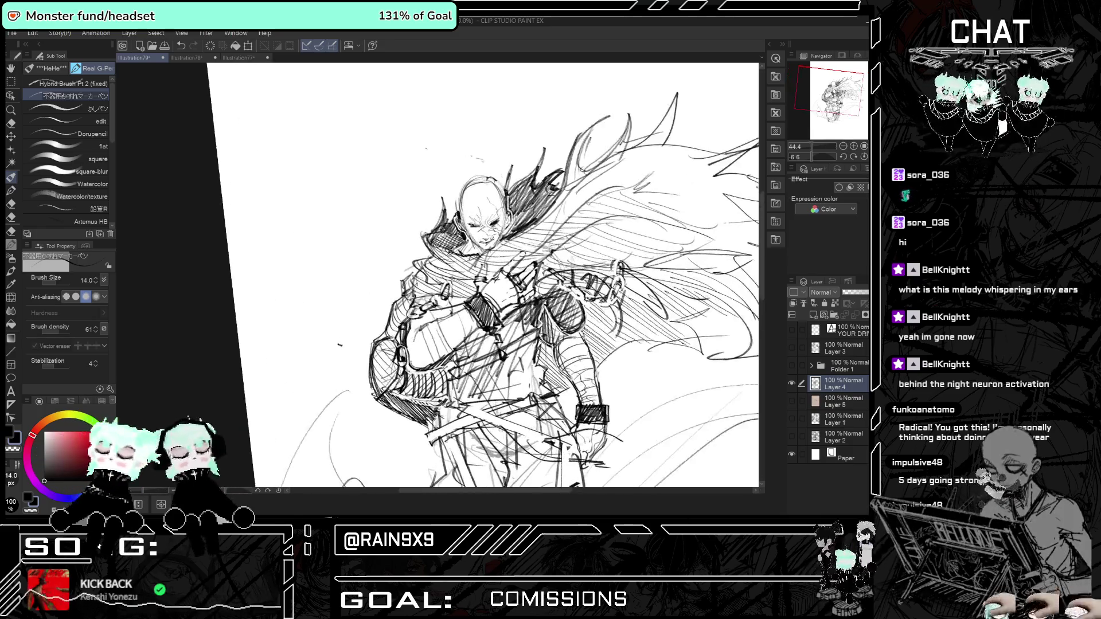
{"action": "scroll", "coordinate": [471, 211], "scroll_direction": "up", "scroll_amount": 3}
{"action": "scroll", "coordinate": [471, 211], "scroll_direction": "up", "scroll_amount": 2}
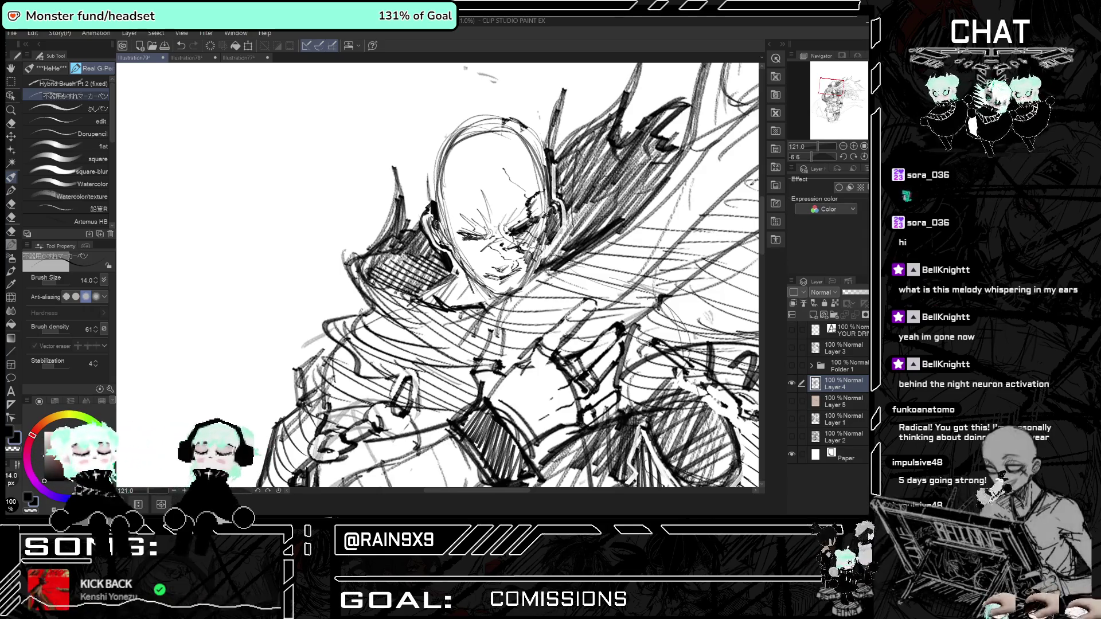
{"action": "scroll", "coordinate": [333, 377], "scroll_direction": "down", "scroll_amount": 3}
{"action": "scroll", "coordinate": [333, 377], "scroll_direction": "down", "scroll_amount": 1}
{"action": "scroll", "coordinate": [536, 208], "scroll_direction": "up", "scroll_amount": 3}
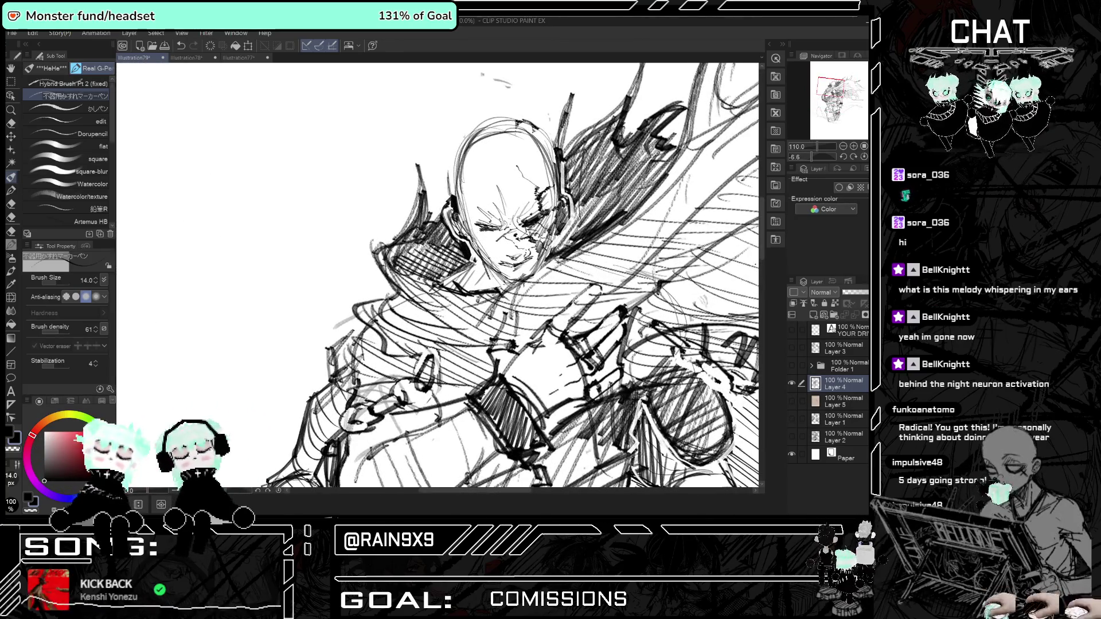
{"action": "mouse_move", "coordinate": [519, 162]}
{"action": "left_mouse_down"}
{"action": "mouse_move", "coordinate": [529, 172]}
{"action": "mouse_move", "coordinate": [521, 200]}
{"action": "left_mouse_up"}
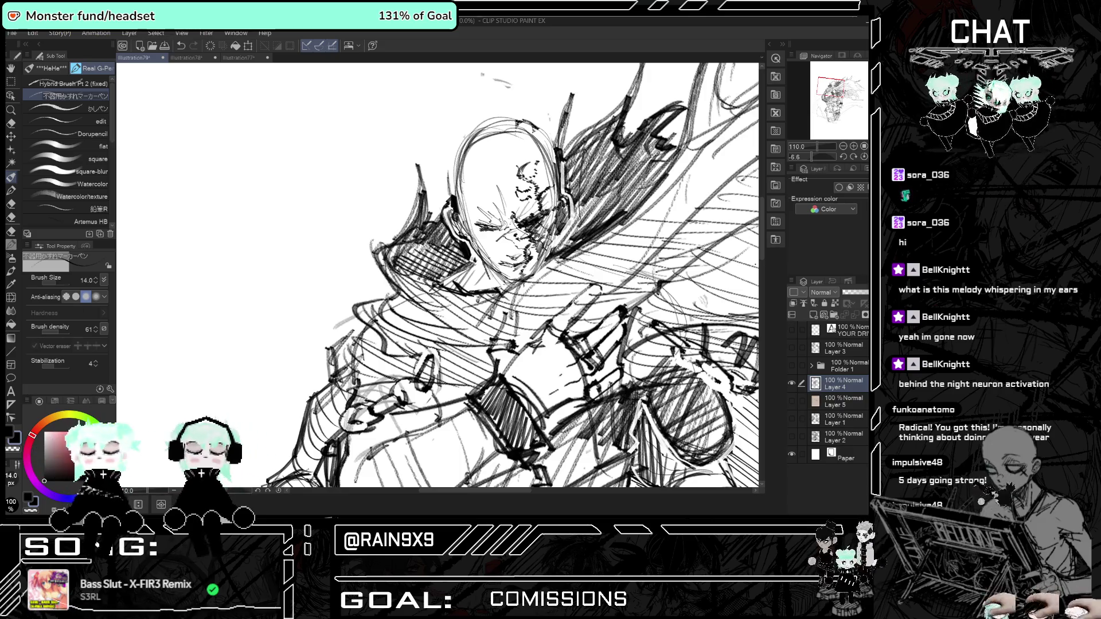
Sketch an ear beside the head, then undo it.
{"action": "scroll", "coordinate": [302, 388], "scroll_direction": "down", "scroll_amount": 5}
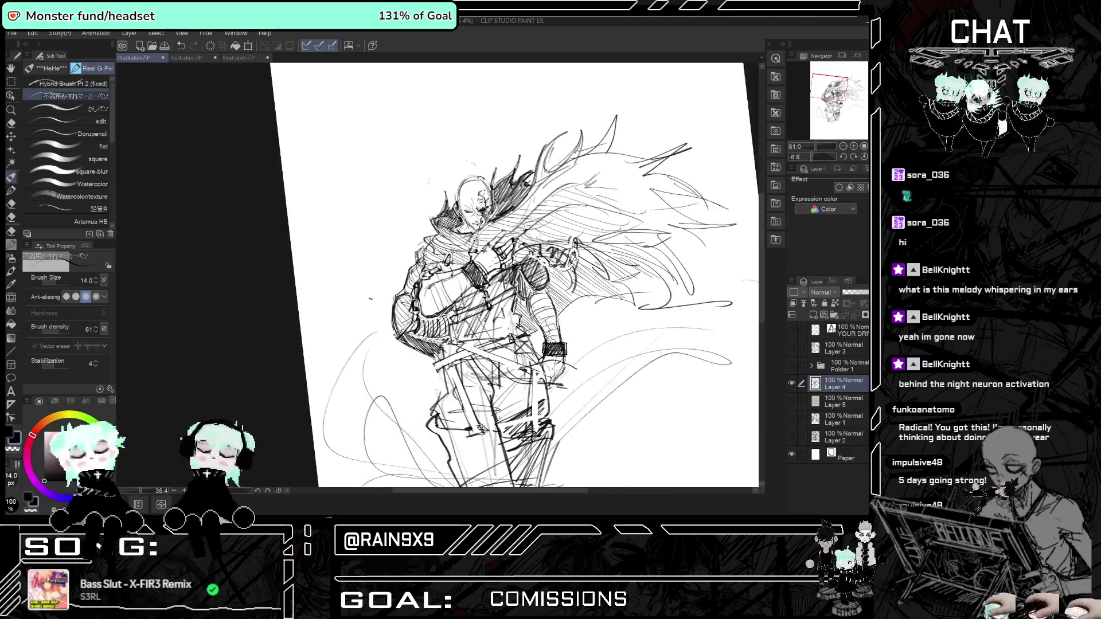
{"action": "scroll", "coordinate": [302, 388], "scroll_direction": "up", "scroll_amount": 2}
{"action": "scroll", "coordinate": [302, 388], "scroll_direction": "up", "scroll_amount": 4}
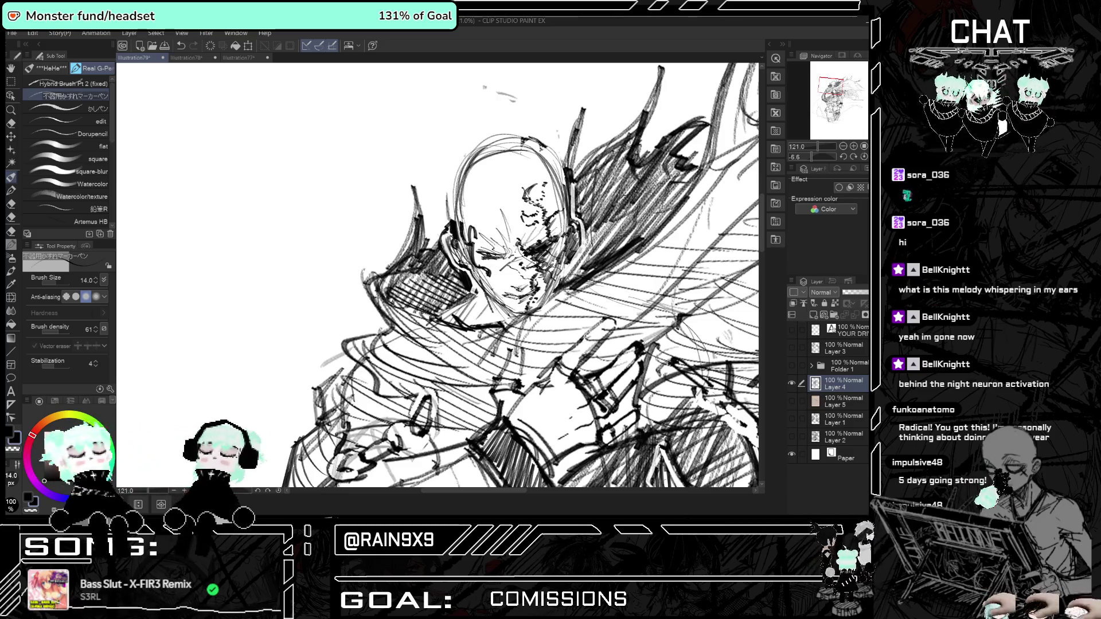
{"action": "left_click_drag", "start_coordinate": [465, 198], "coordinate": [482, 196]}
{"action": "key", "text": "ctrl+z"}
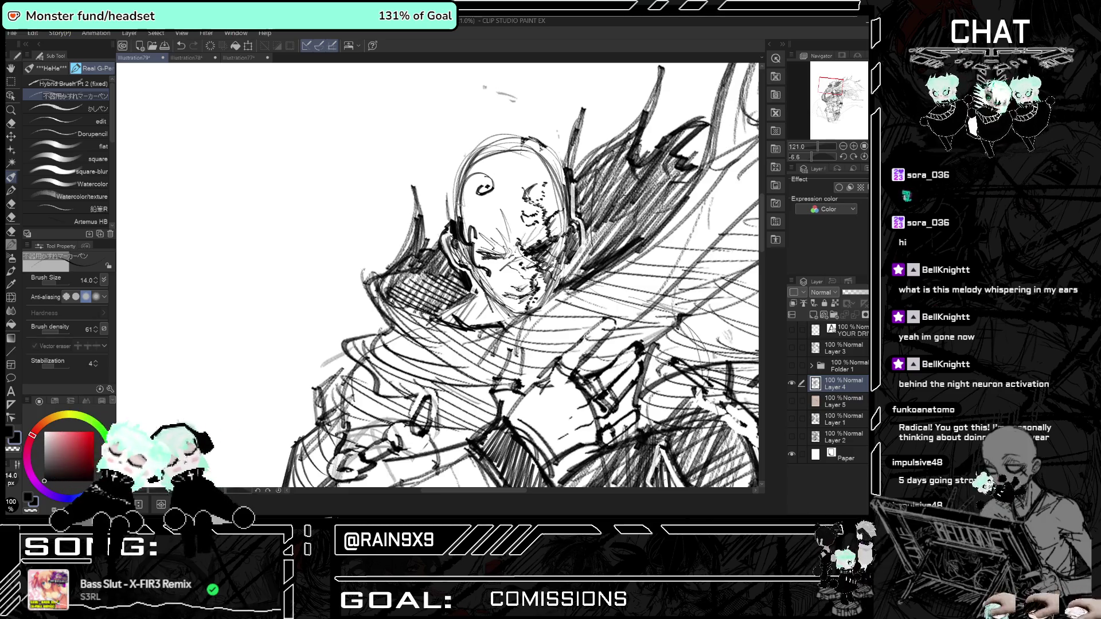
Review the finished figure and open the Win+Shift+S snipping overlay.
{"action": "scroll", "coordinate": [533, 373], "scroll_direction": "down", "scroll_amount": 5}
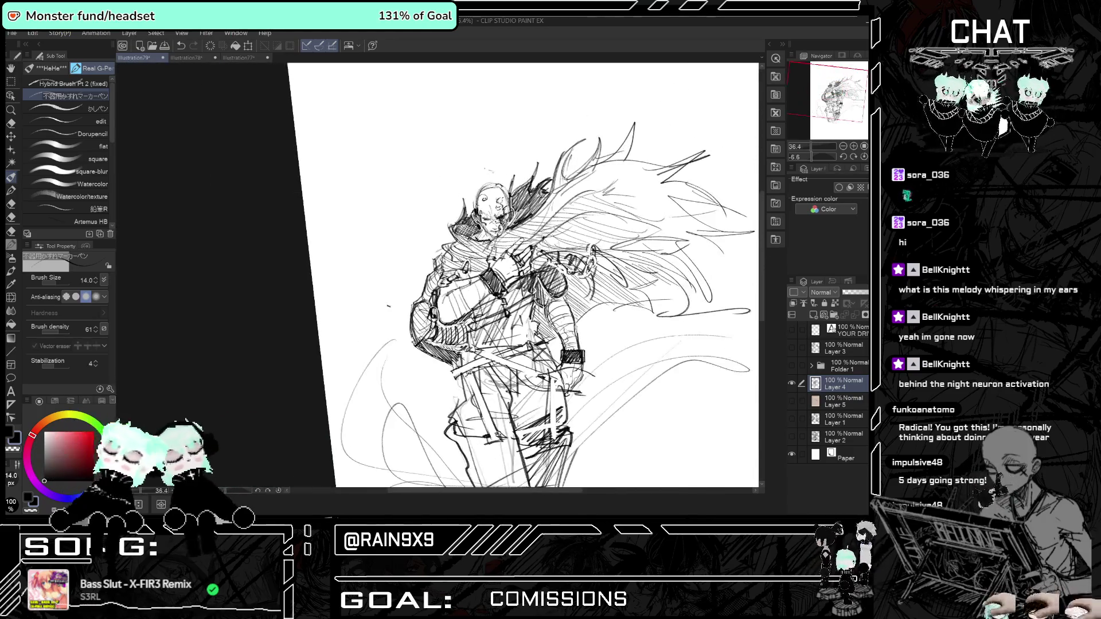
{"action": "scroll", "coordinate": [532, 374], "scroll_direction": "up", "scroll_amount": 3}
{"action": "scroll", "coordinate": [537, 375], "scroll_direction": "up", "scroll_amount": 2}
{"action": "scroll", "coordinate": [542, 378], "scroll_direction": "down", "scroll_amount": 2}
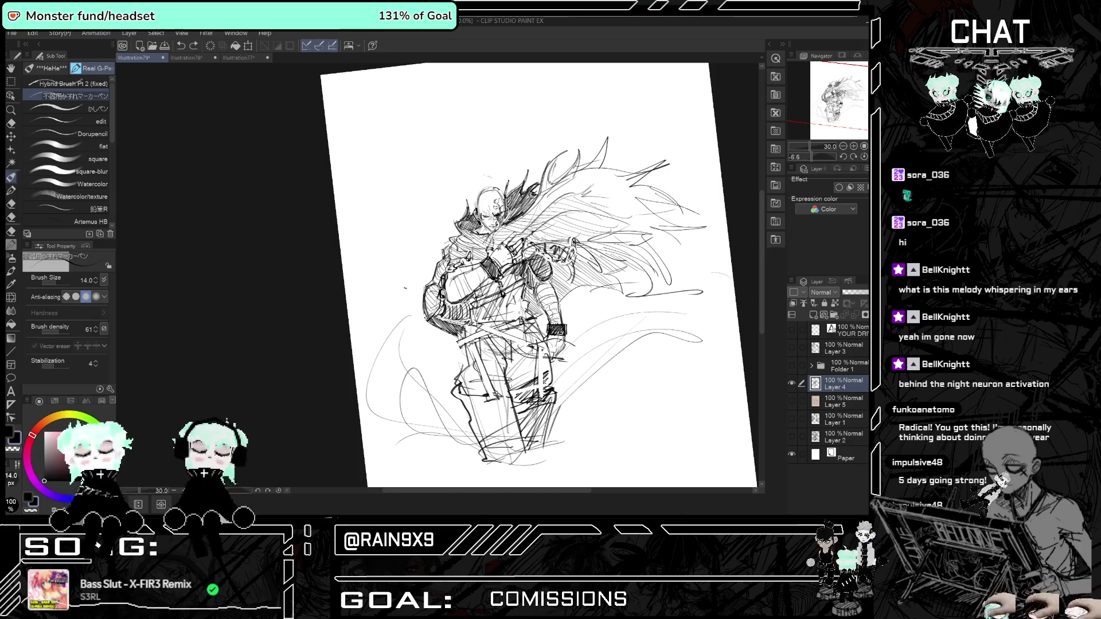
{"action": "scroll", "coordinate": [476, 208], "scroll_direction": "up", "scroll_amount": 2}
{"action": "scroll", "coordinate": [477, 207], "scroll_direction": "up", "scroll_amount": 1}
{"action": "scroll", "coordinate": [476, 208], "scroll_direction": "up", "scroll_amount": 2}
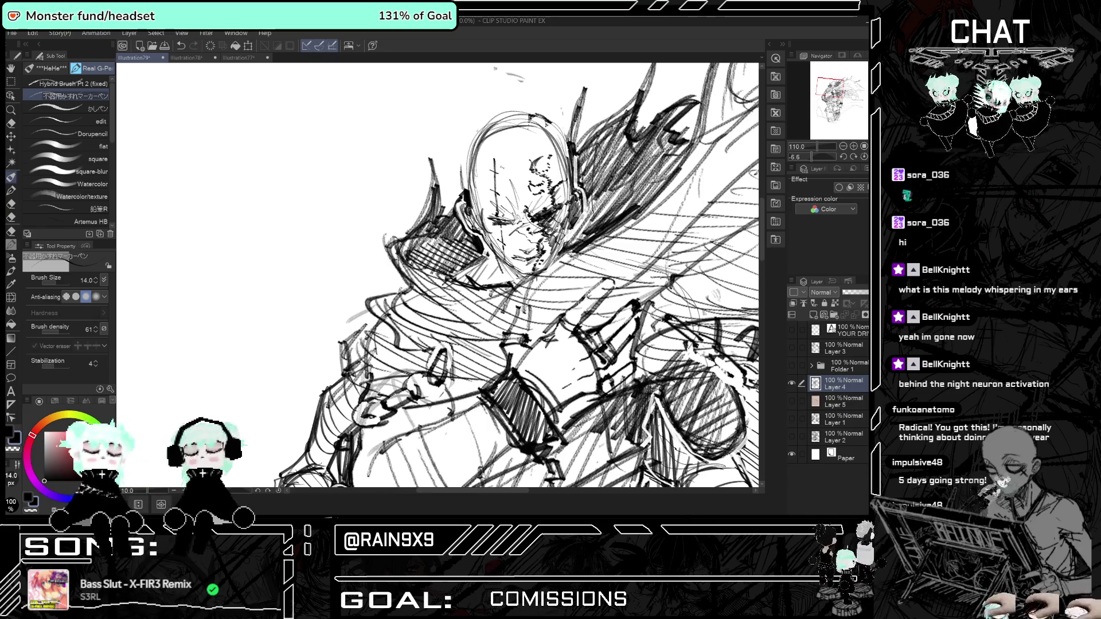
{"action": "scroll", "coordinate": [533, 275], "scroll_direction": "down", "scroll_amount": 5}
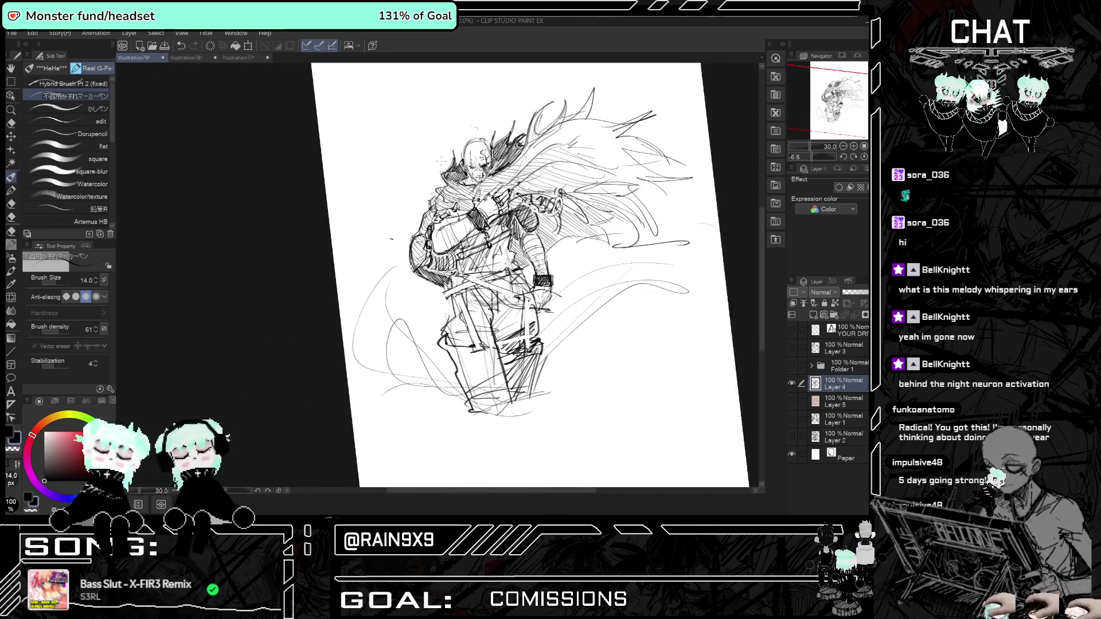
{"action": "scroll", "coordinate": [433, 173], "scroll_direction": "up", "scroll_amount": 1}
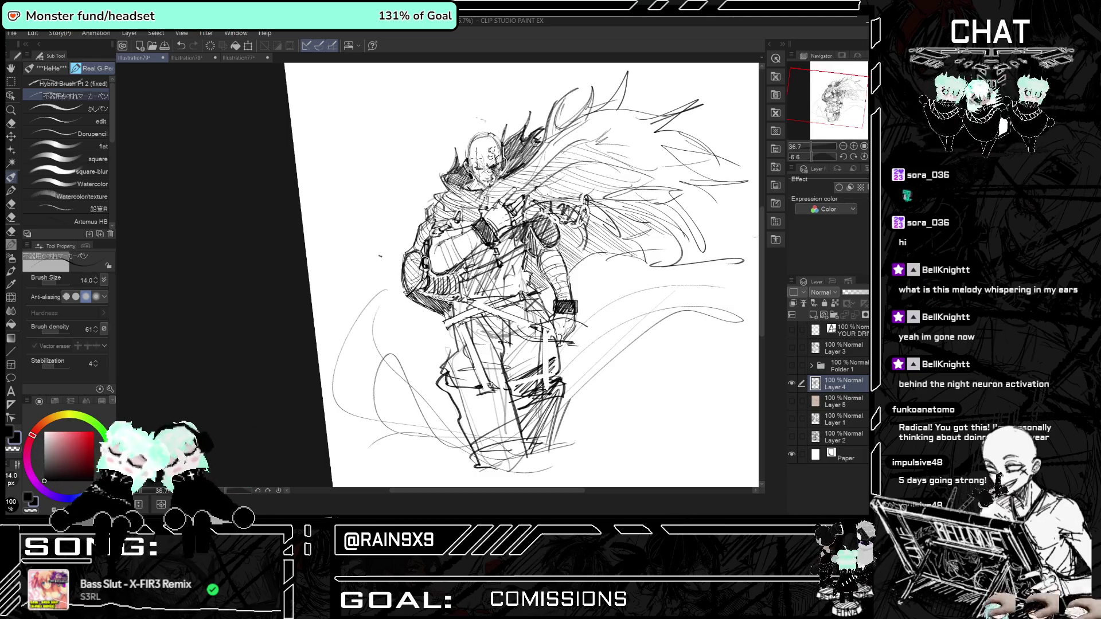
{"action": "key", "text": "super+shift+s"}
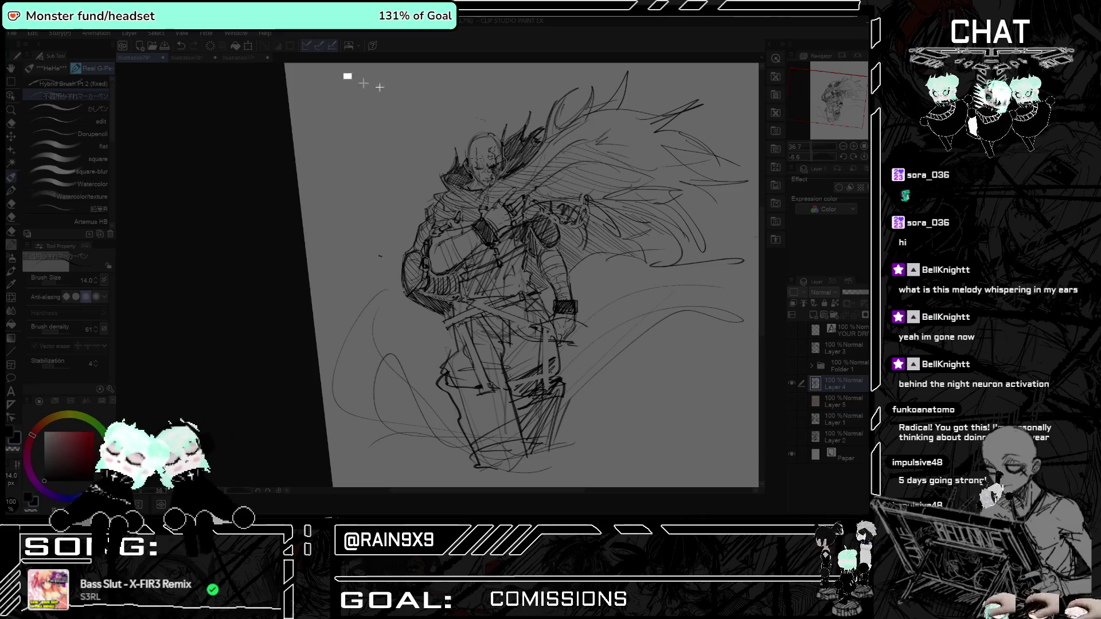
Snip a rectangle covering the canvas area around the cloaked figure sketch.
{"action": "left_click_drag", "start_coordinate": [344, 73], "coordinate": [745, 462]}
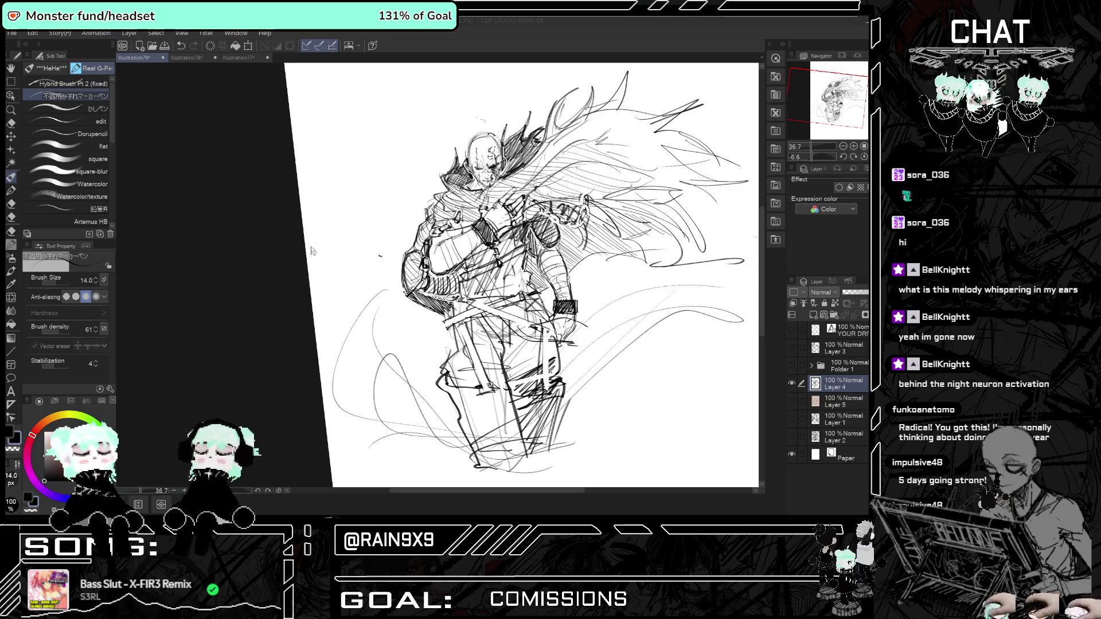
Hide the cloaked figure layer, show Folder 1's dark painting and check Layer 6 inside it.
{"action": "scroll", "coordinate": [329, 276], "scroll_direction": "down", "scroll_amount": 4}
{"action": "scroll", "coordinate": [417, 258], "scroll_direction": "up", "scroll_amount": 2}
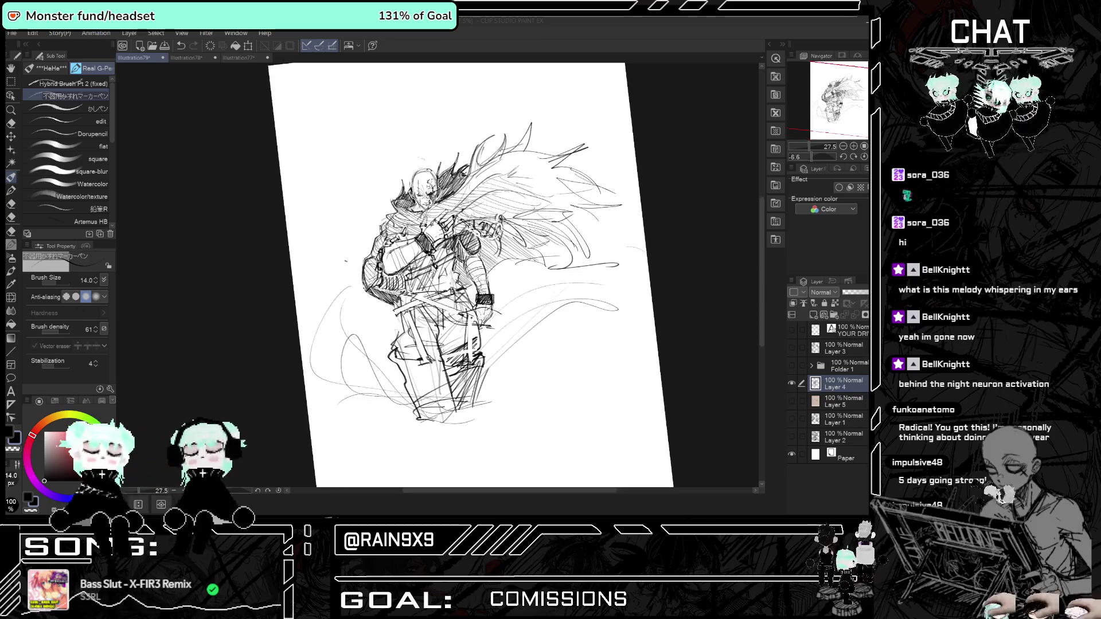
{"action": "scroll", "coordinate": [417, 258], "scroll_direction": "up", "scroll_amount": 1}
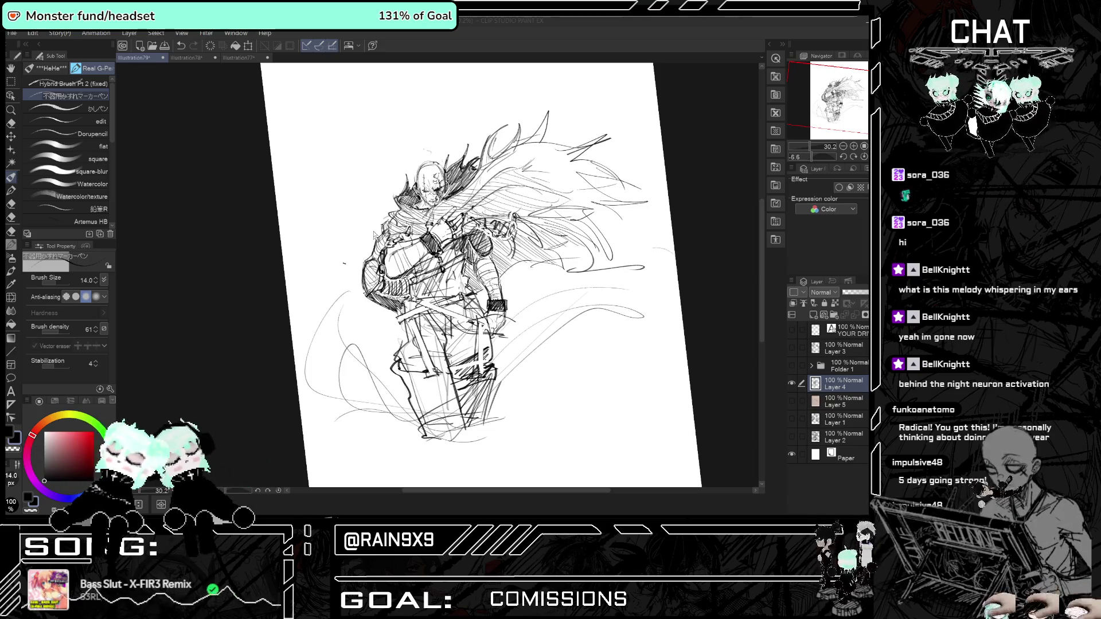
{"action": "left_click", "coordinate": [792, 383]}
{"action": "left_click", "coordinate": [792, 365]}
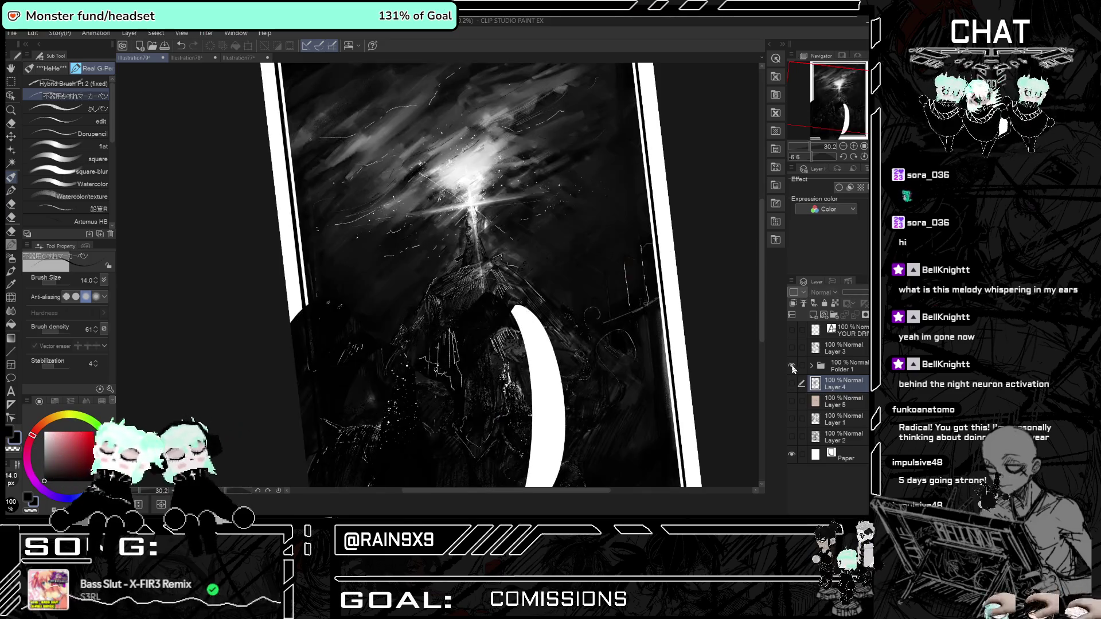
{"action": "key", "text": "ctrl+minus"}
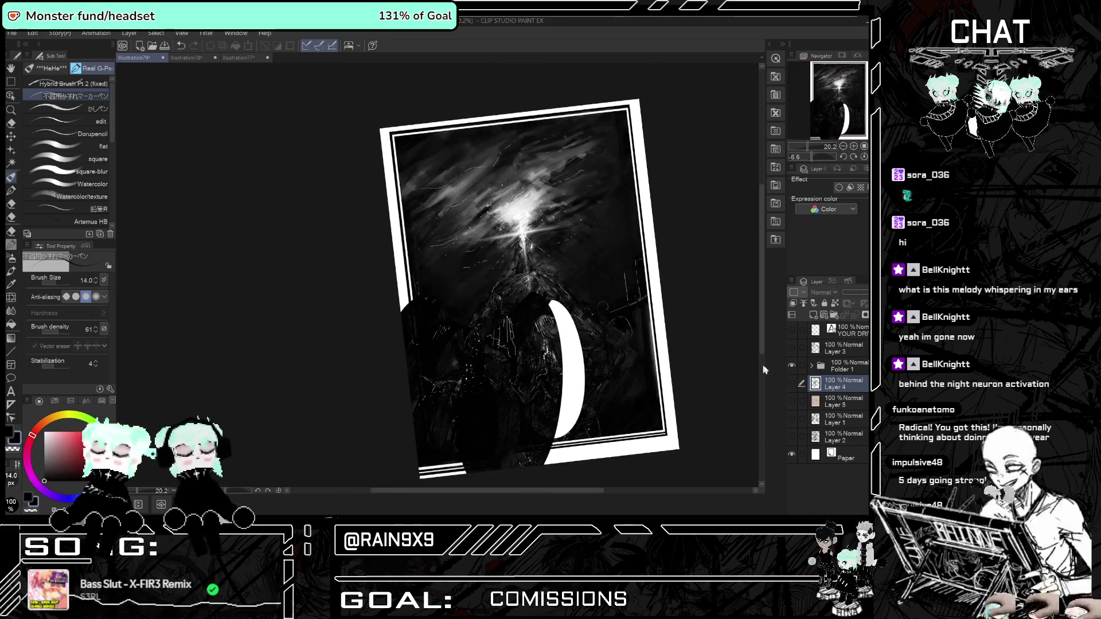
{"action": "left_click", "coordinate": [811, 366]}
{"action": "left_click", "coordinate": [792, 383]}
{"action": "left_click", "coordinate": [791, 383]}
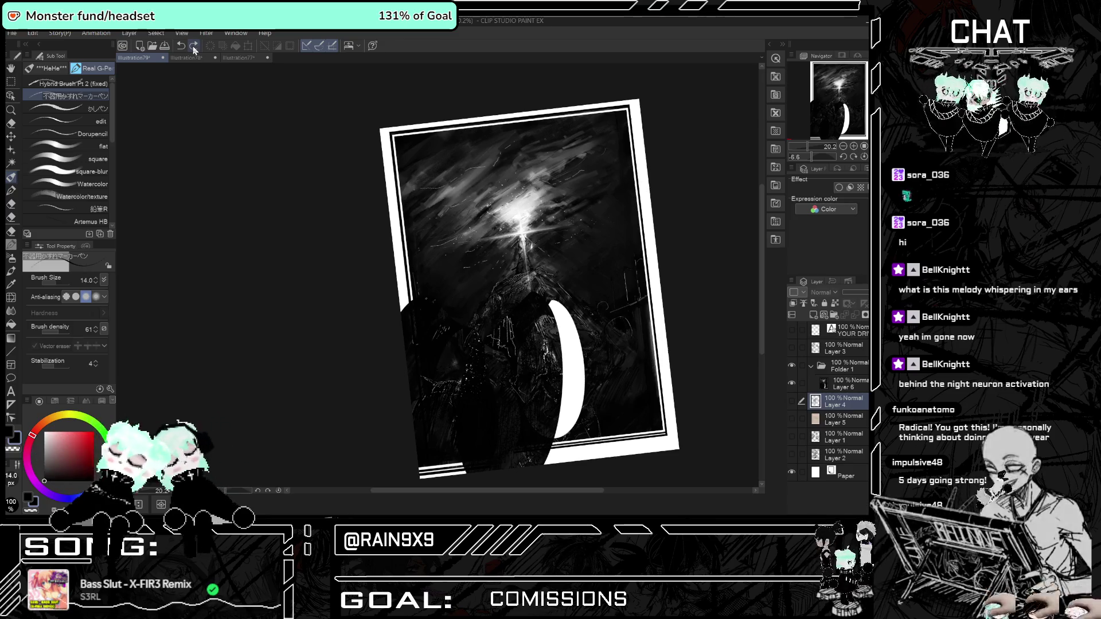
Check the History panel, then collapse Folder 1, show Layer 3 and hide the dark painting.
{"action": "left_click", "coordinate": [832, 281]}
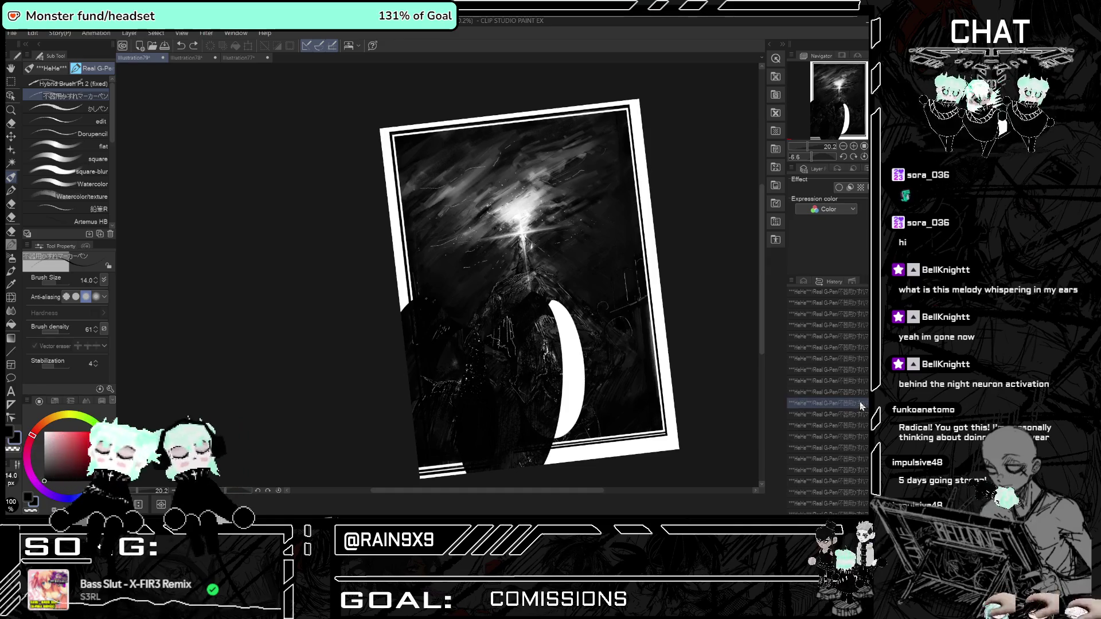
{"action": "key", "text": "ctrl+y"}
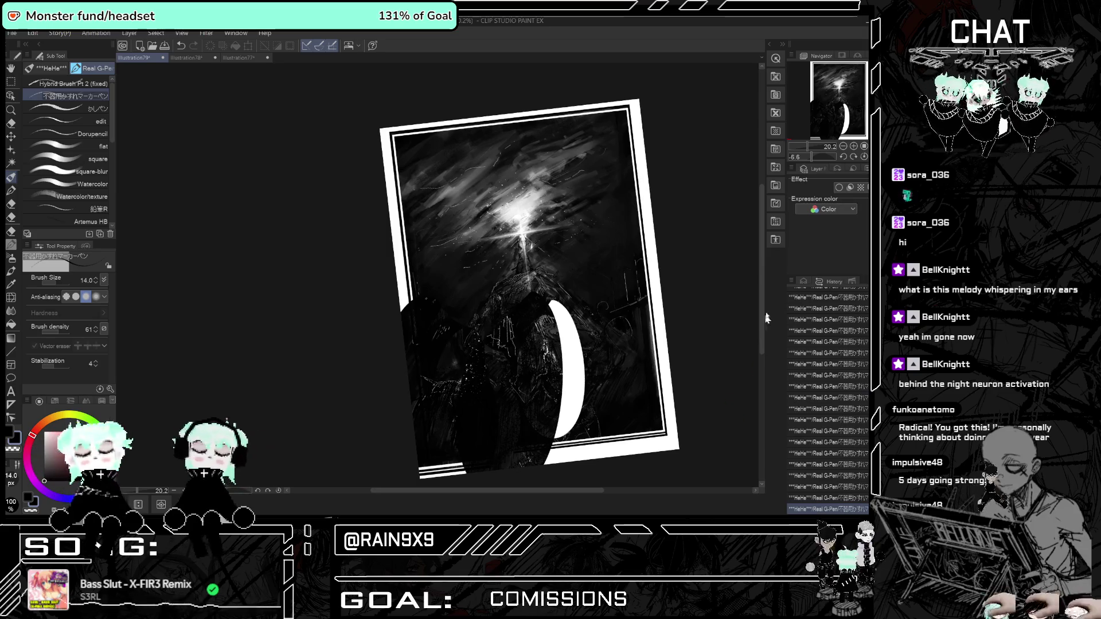
{"action": "left_click", "coordinate": [803, 282]}
{"action": "left_click", "coordinate": [791, 382]}
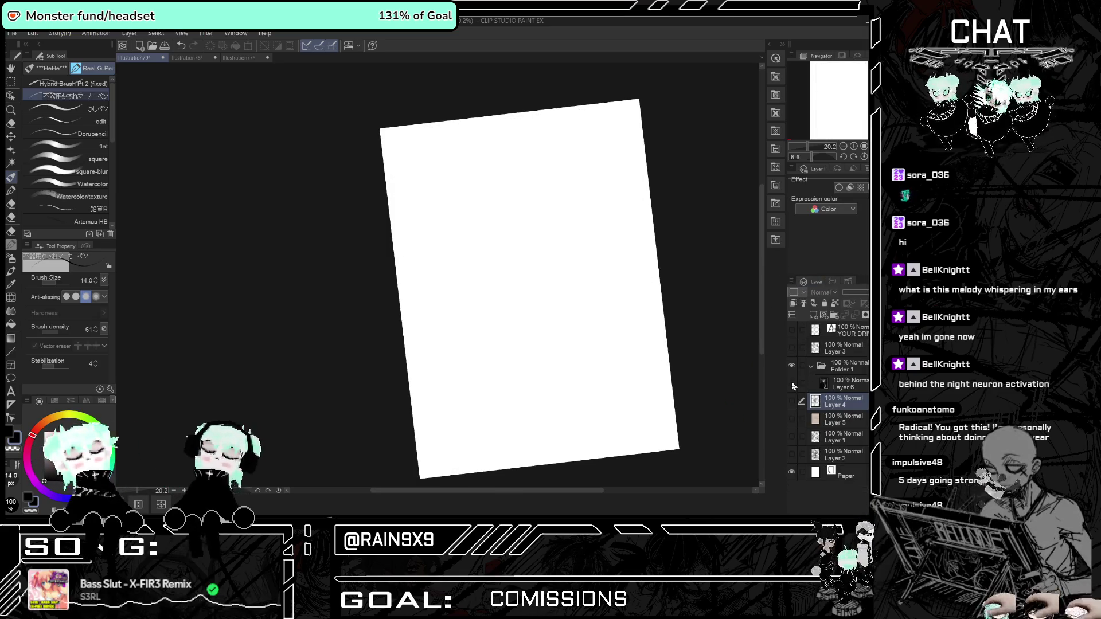
{"action": "left_click", "coordinate": [791, 382]}
{"action": "left_click", "coordinate": [810, 366]}
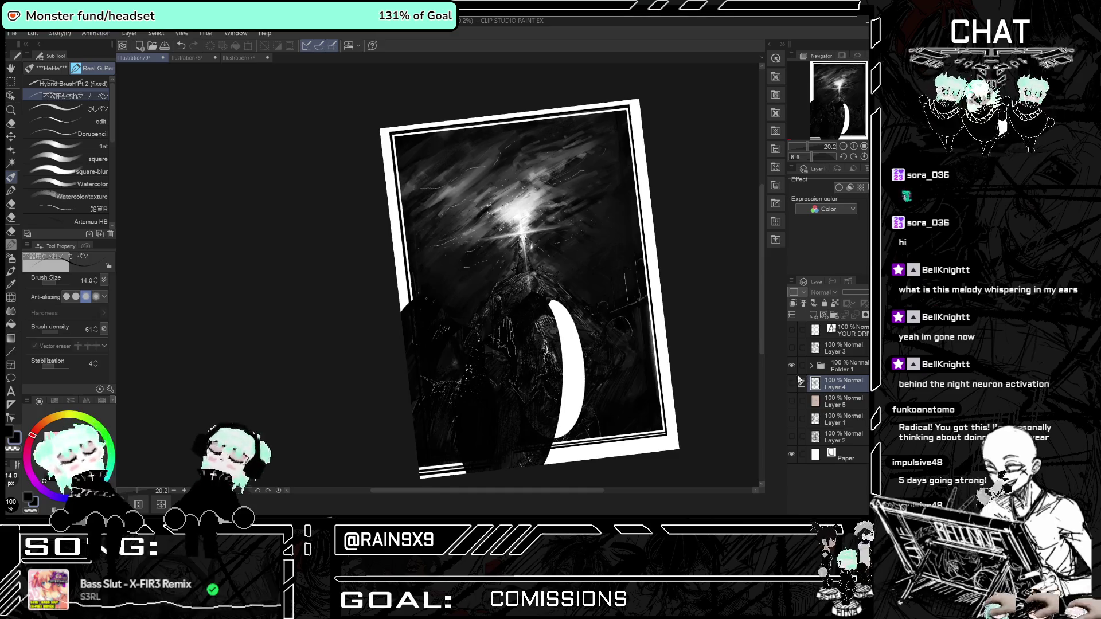
{"action": "left_click", "coordinate": [792, 348]}
{"action": "left_click", "coordinate": [793, 383]}
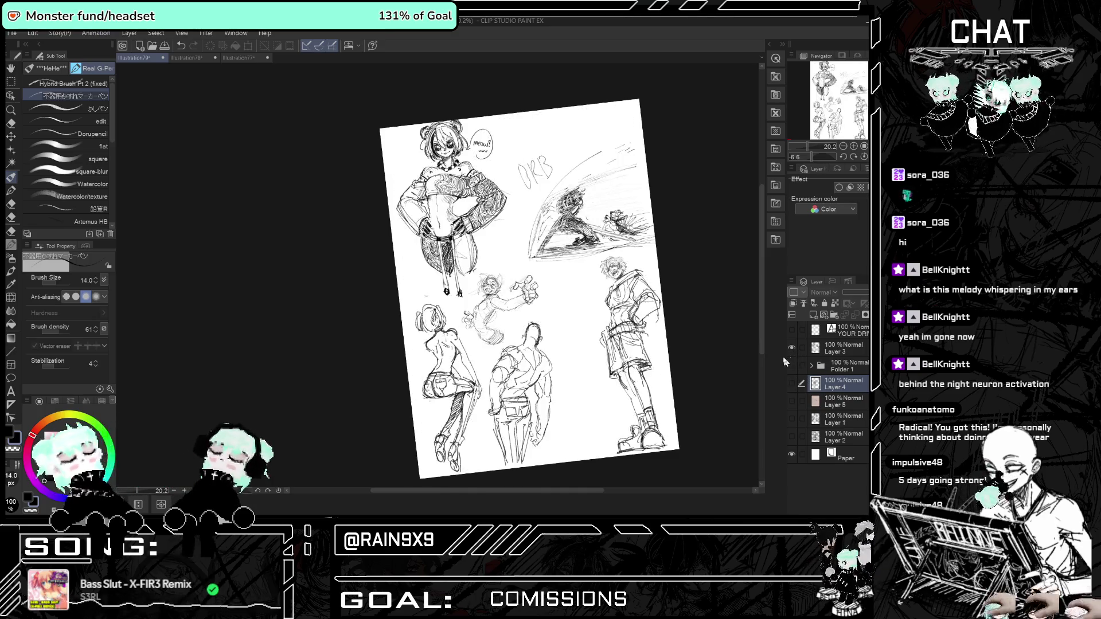
On Layer 3, sketch a curve beside the reaching figure's head and torso.
{"action": "scroll", "coordinate": [605, 266], "scroll_direction": "up", "scroll_amount": 5}
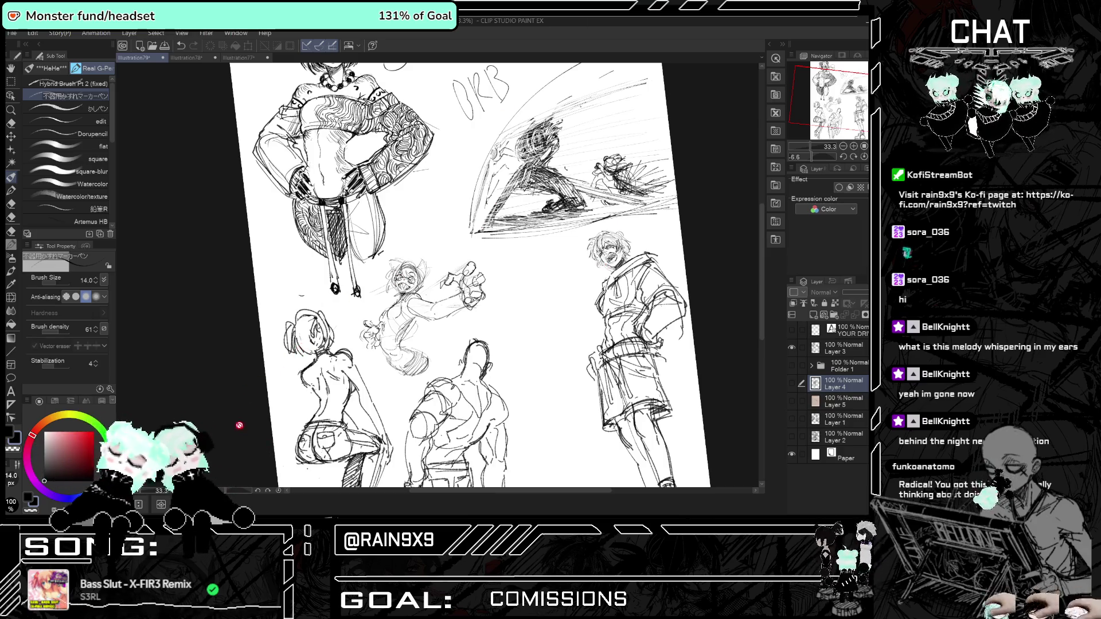
{"action": "scroll", "coordinate": [371, 343], "scroll_direction": "up", "scroll_amount": 1}
{"action": "scroll", "coordinate": [381, 318], "scroll_direction": "up", "scroll_amount": 1}
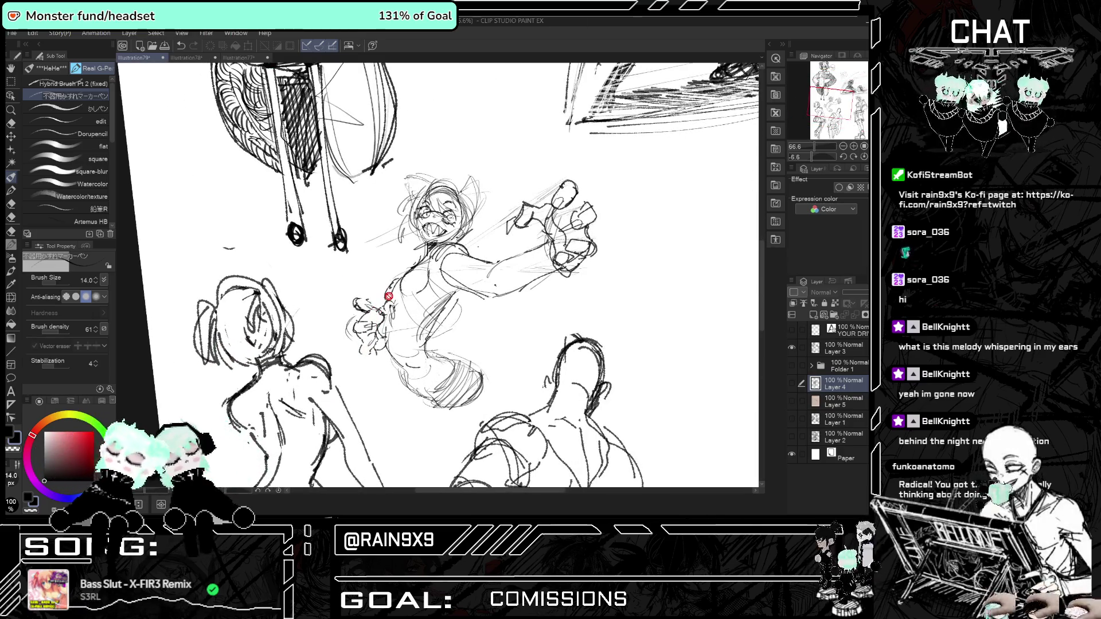
{"action": "left_click", "coordinate": [831, 346]}
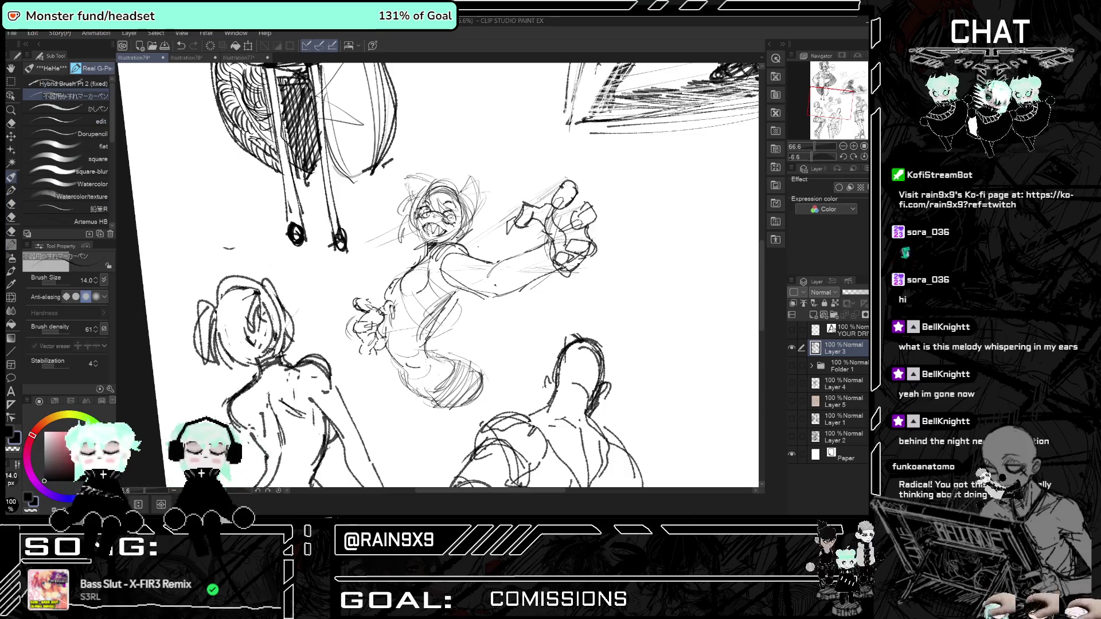
{"action": "scroll", "coordinate": [478, 289], "scroll_direction": "up", "scroll_amount": 2}
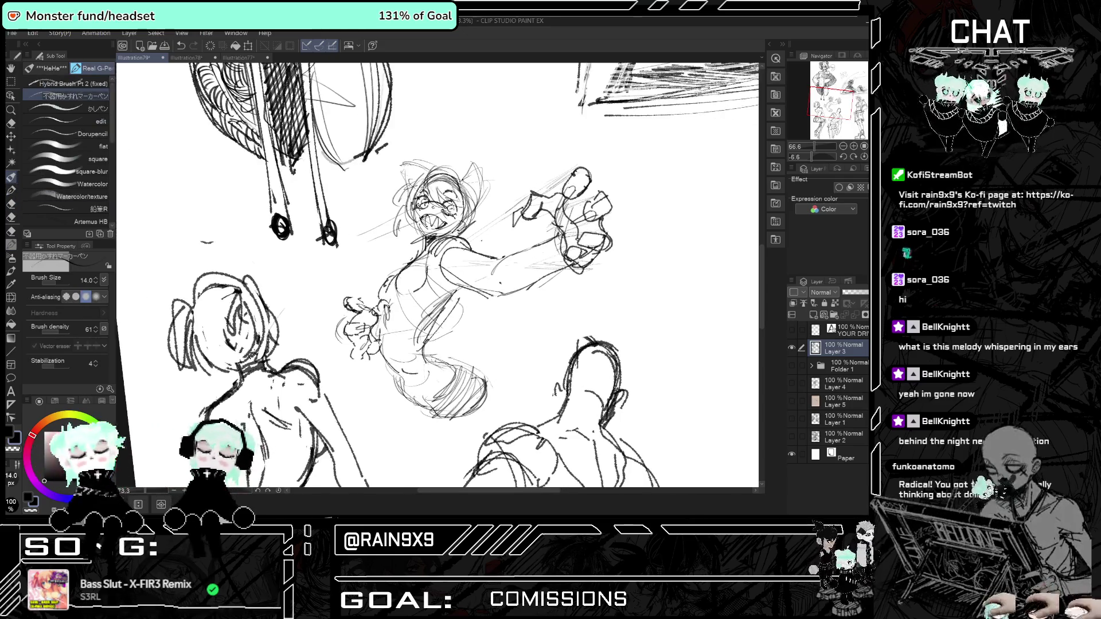
{"action": "scroll", "coordinate": [545, 332], "scroll_direction": "up", "scroll_amount": 1}
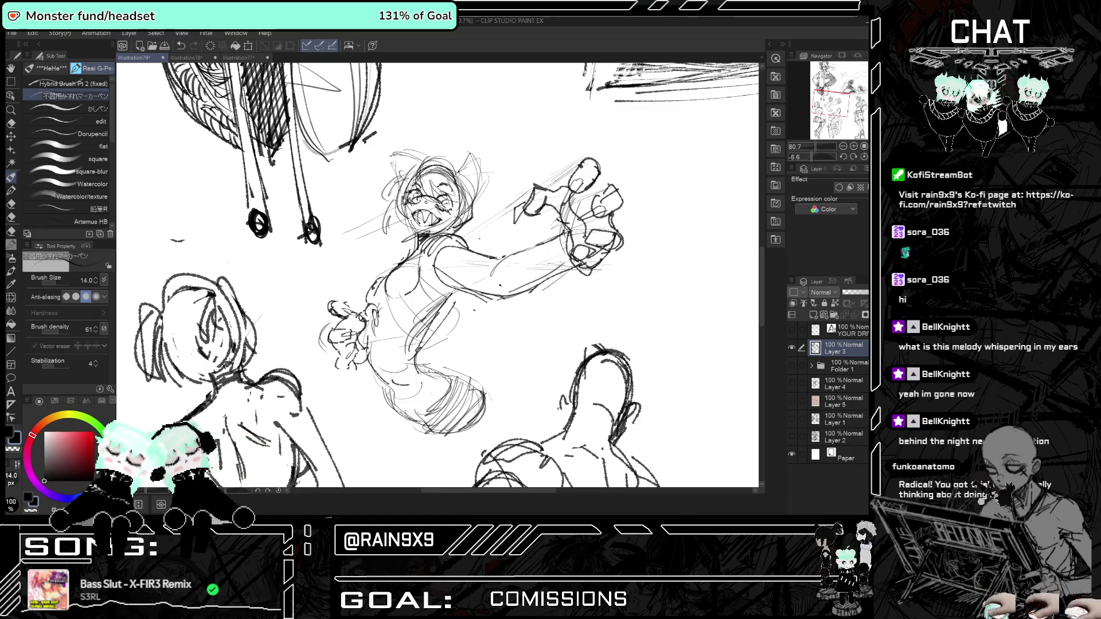
{"action": "left_click_drag", "start_coordinate": [399, 184], "coordinate": [375, 277]}
{"action": "key", "text": "h"}
{"action": "key", "text": "h"}
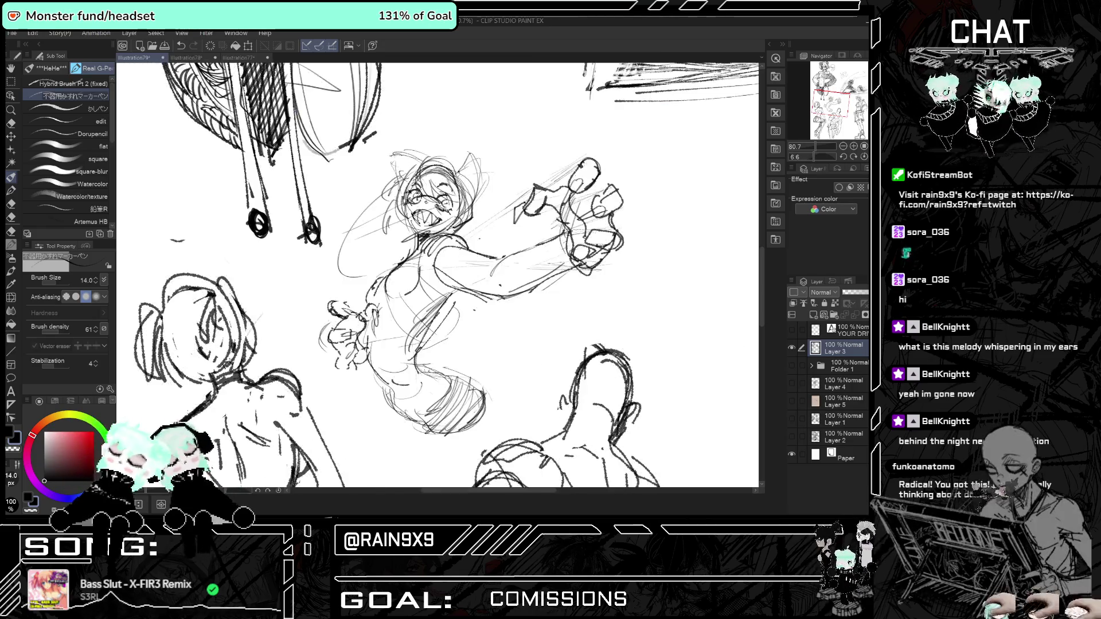
Touch up the figure's smaller clawed hand and mirror the view to check proportions.
{"action": "scroll", "coordinate": [521, 235], "scroll_direction": "down", "scroll_amount": 1}
{"action": "scroll", "coordinate": [522, 235], "scroll_direction": "down", "scroll_amount": 1}
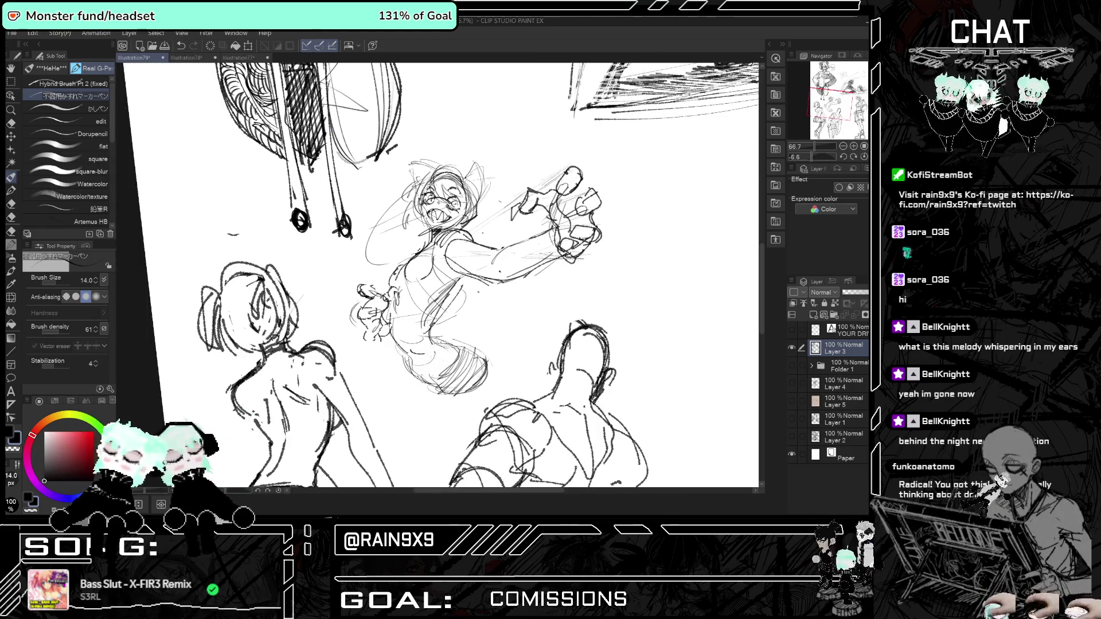
{"action": "scroll", "coordinate": [410, 339], "scroll_direction": "up", "scroll_amount": 1}
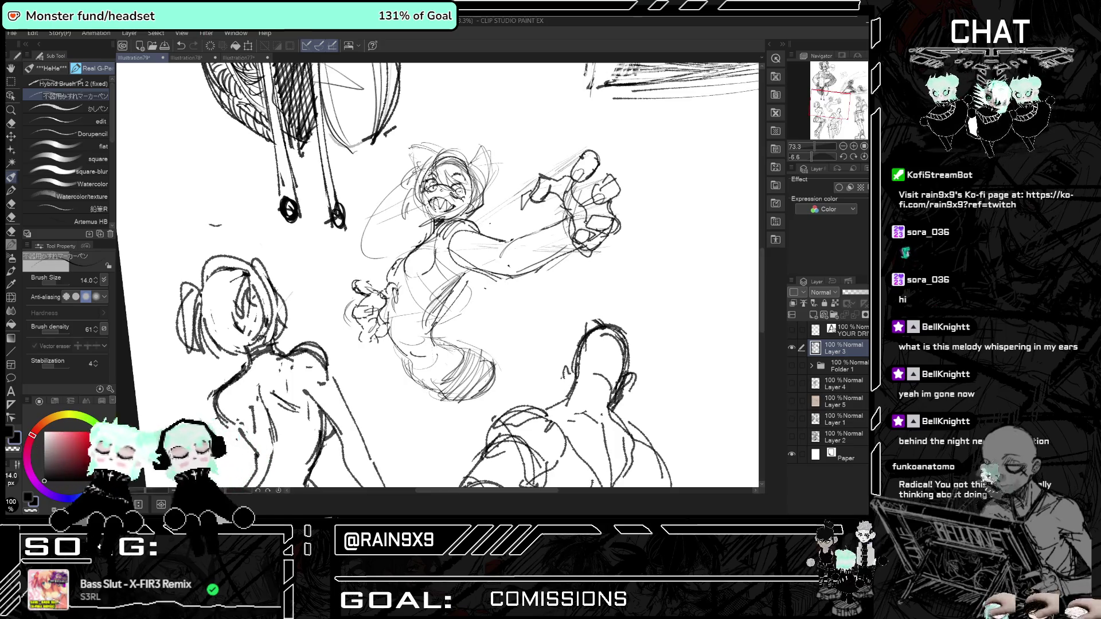
{"action": "left_click_drag", "start_coordinate": [363, 320], "coordinate": [380, 332]}
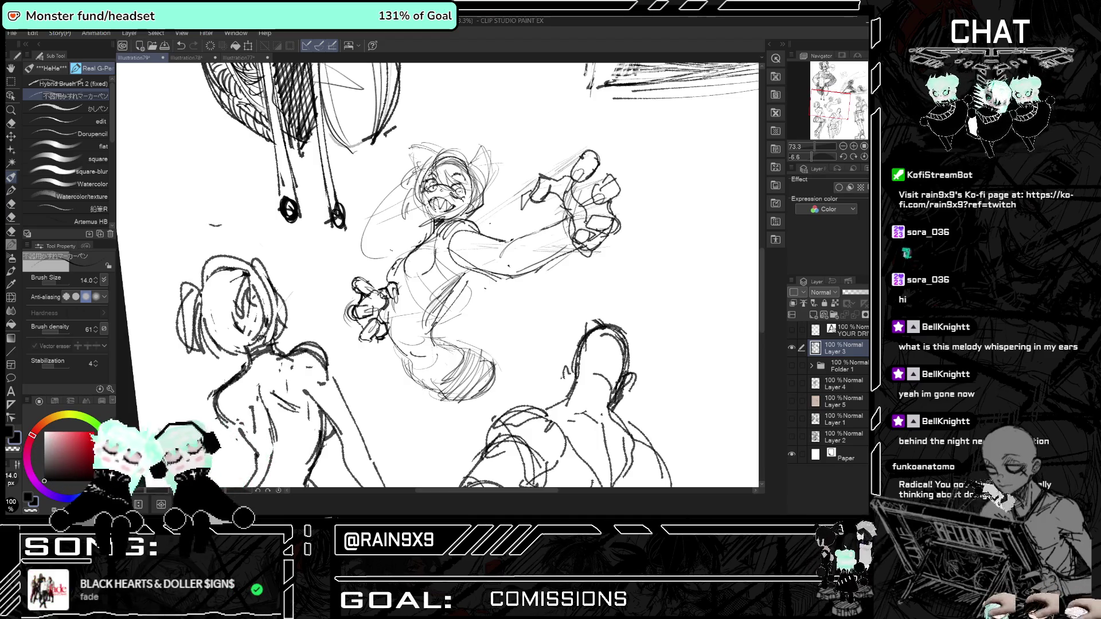
{"action": "key", "text": "h"}
{"action": "key", "text": "h"}
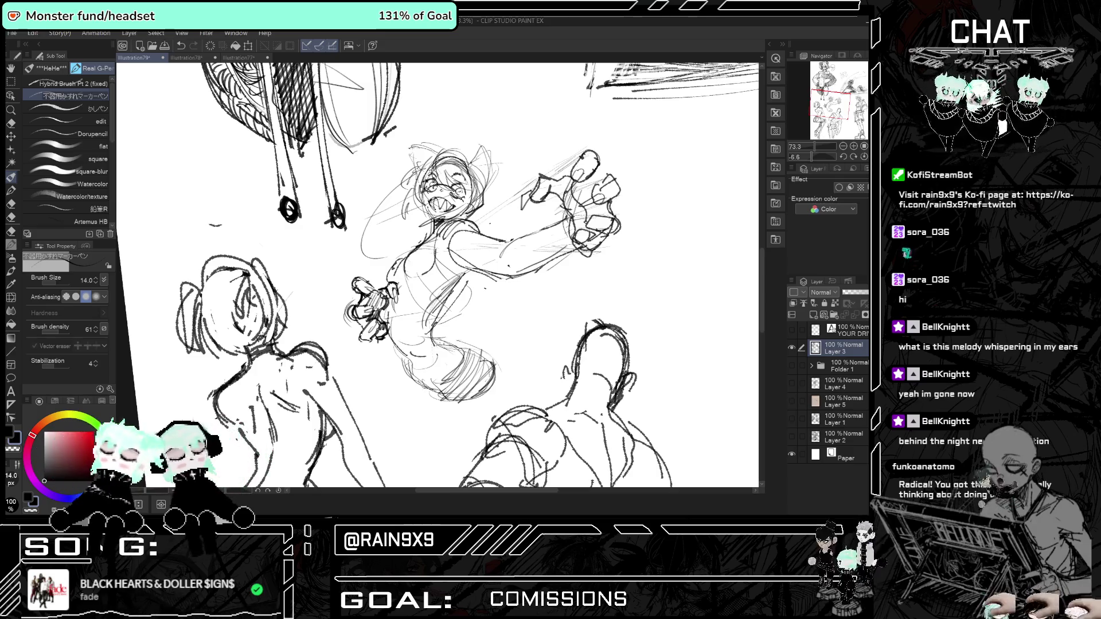
{"action": "scroll", "coordinate": [436, 276], "scroll_direction": "down", "scroll_amount": 3}
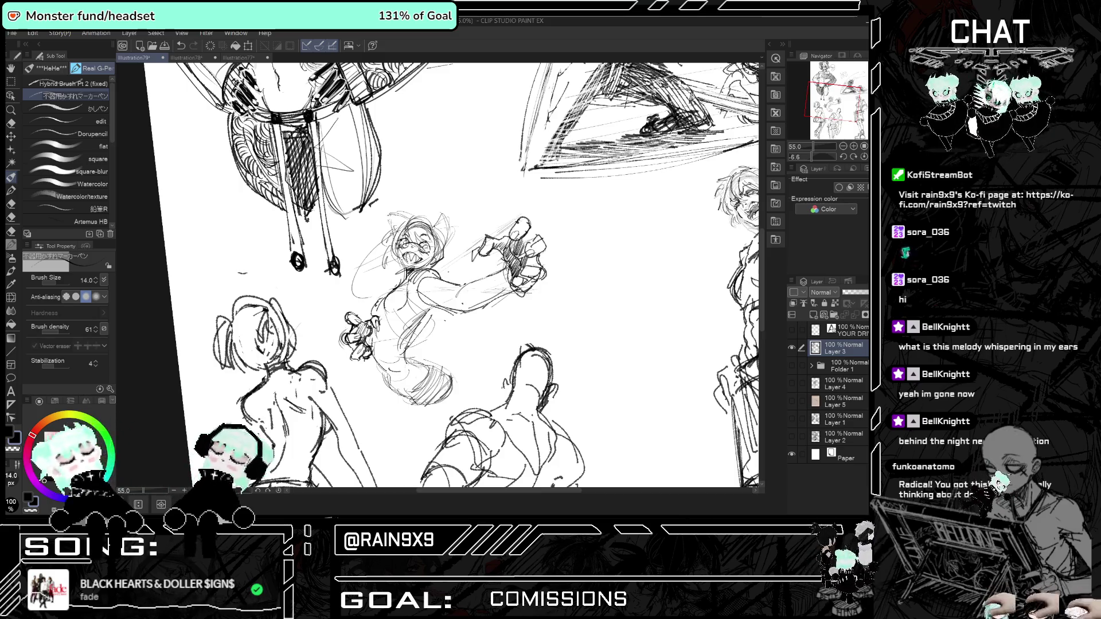
Draw curved band lines across the girl's arm below her raised hand, redrawing the first attempt.
{"action": "key", "text": "h"}
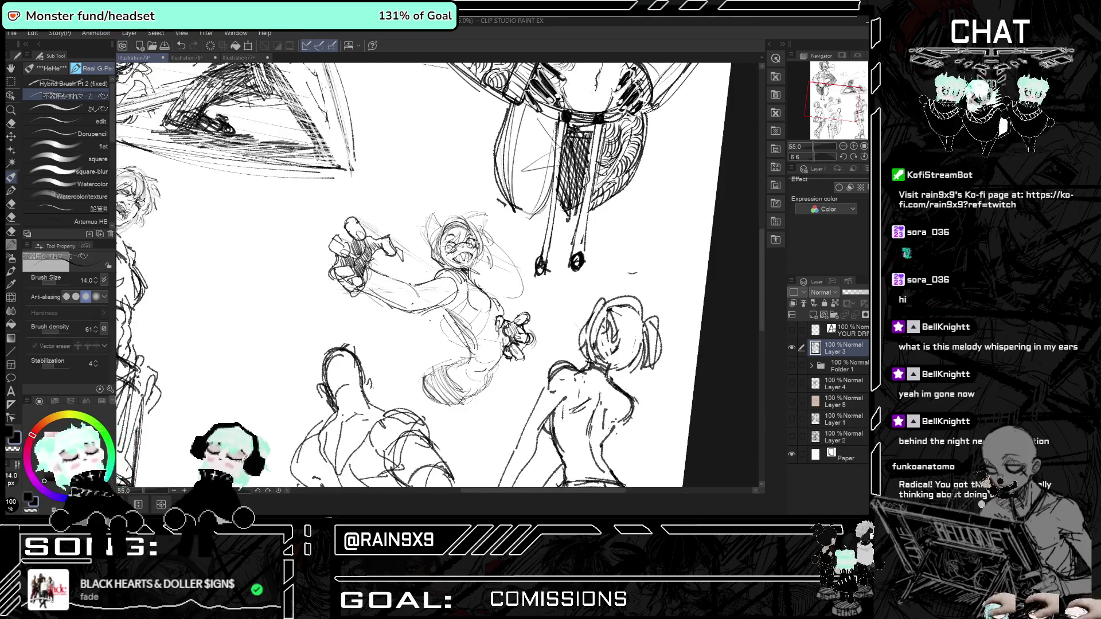
{"action": "key", "text": "h"}
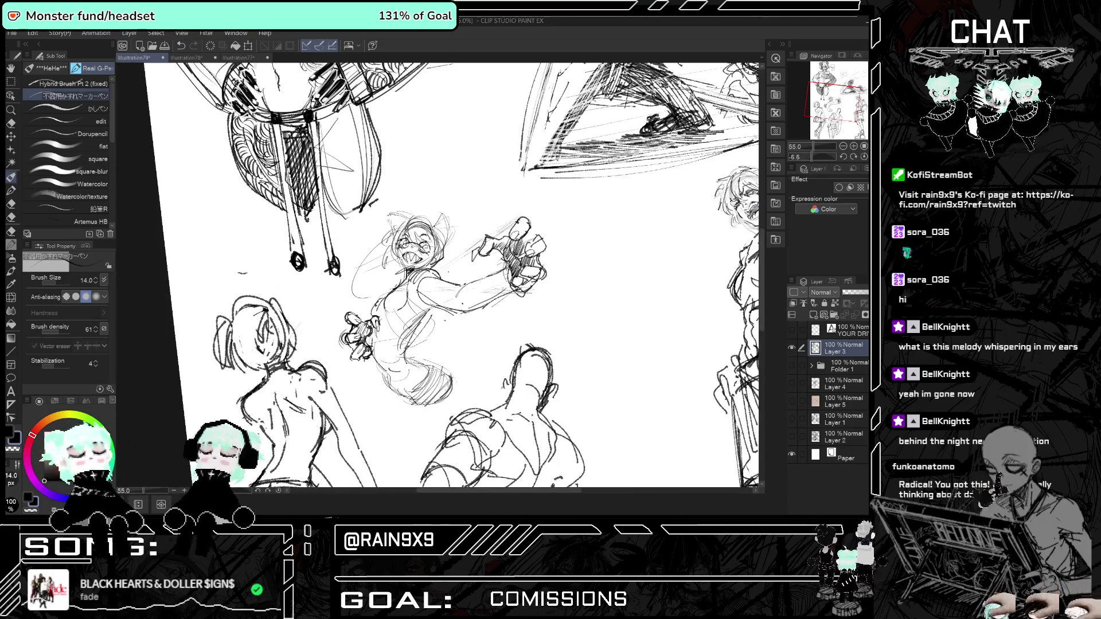
{"action": "left_click_drag", "start_coordinate": [492, 276], "coordinate": [480, 309]}
{"action": "key", "text": "ctrl+z"}
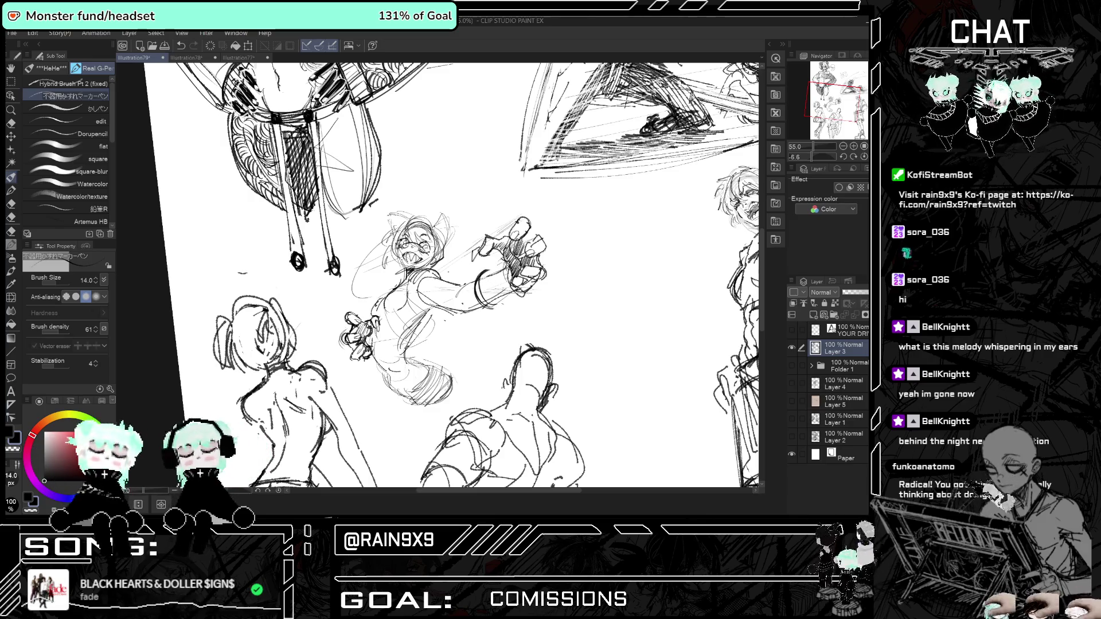
{"action": "left_click_drag", "start_coordinate": [505, 270], "coordinate": [494, 298]}
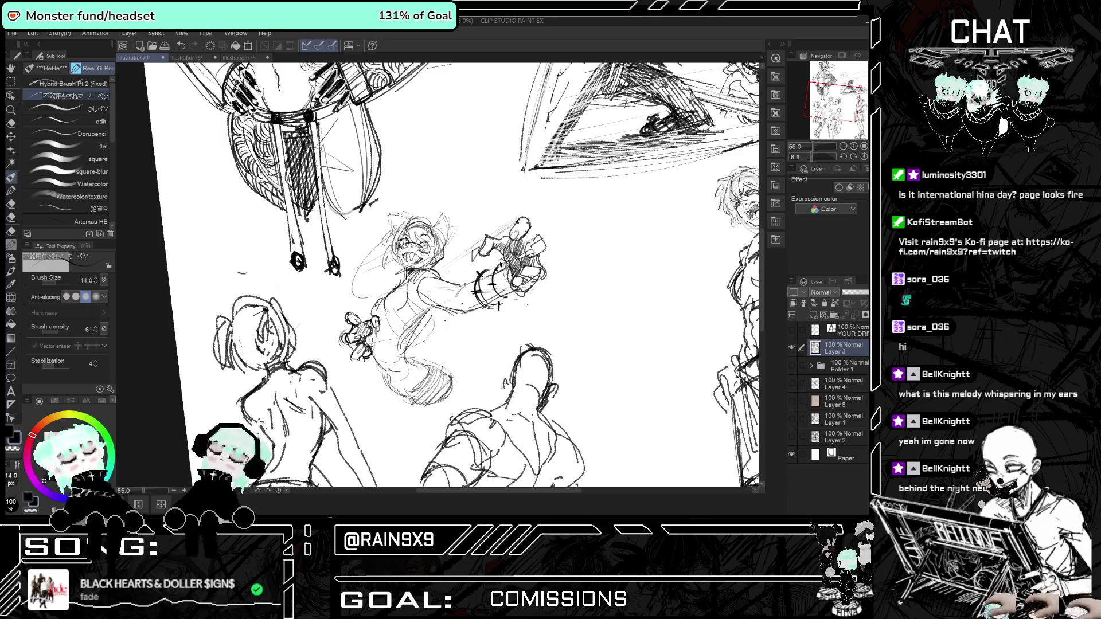
{"action": "scroll", "coordinate": [453, 275], "scroll_direction": "down", "scroll_amount": 3}
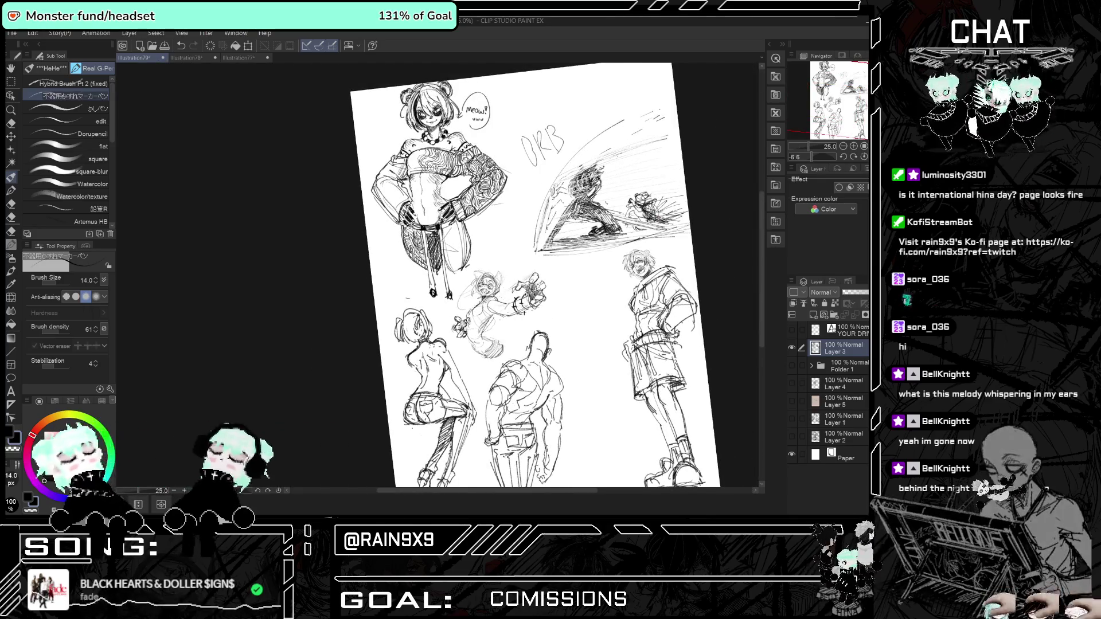
Zoom in and undo the stray stroke on the flying girl's raised hand.
{"action": "scroll", "coordinate": [504, 310], "scroll_direction": "up", "scroll_amount": 3}
{"action": "scroll", "coordinate": [504, 310], "scroll_direction": "up", "scroll_amount": 2}
{"action": "scroll", "coordinate": [482, 324], "scroll_direction": "up", "scroll_amount": 2}
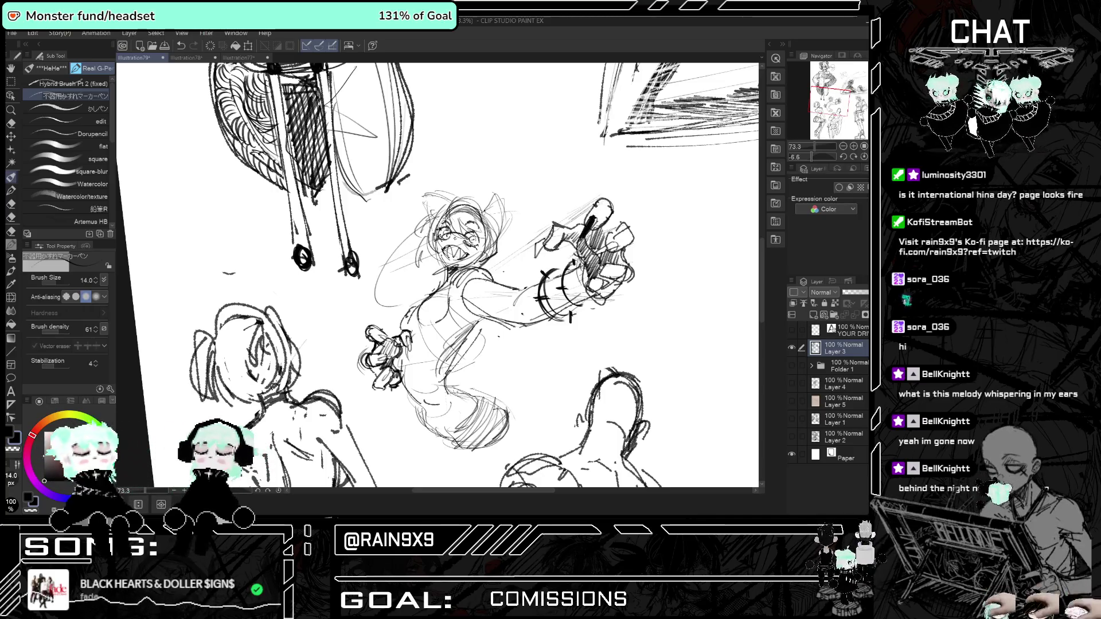
{"action": "key", "text": "ctrl+z"}
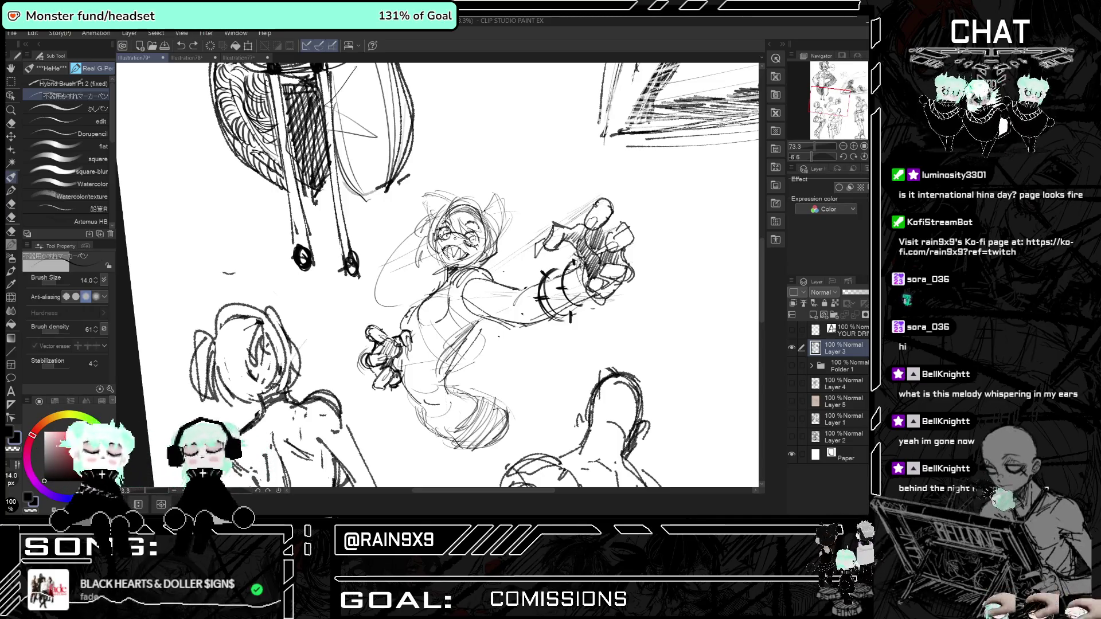
{"action": "key", "text": "ctrl+y"}
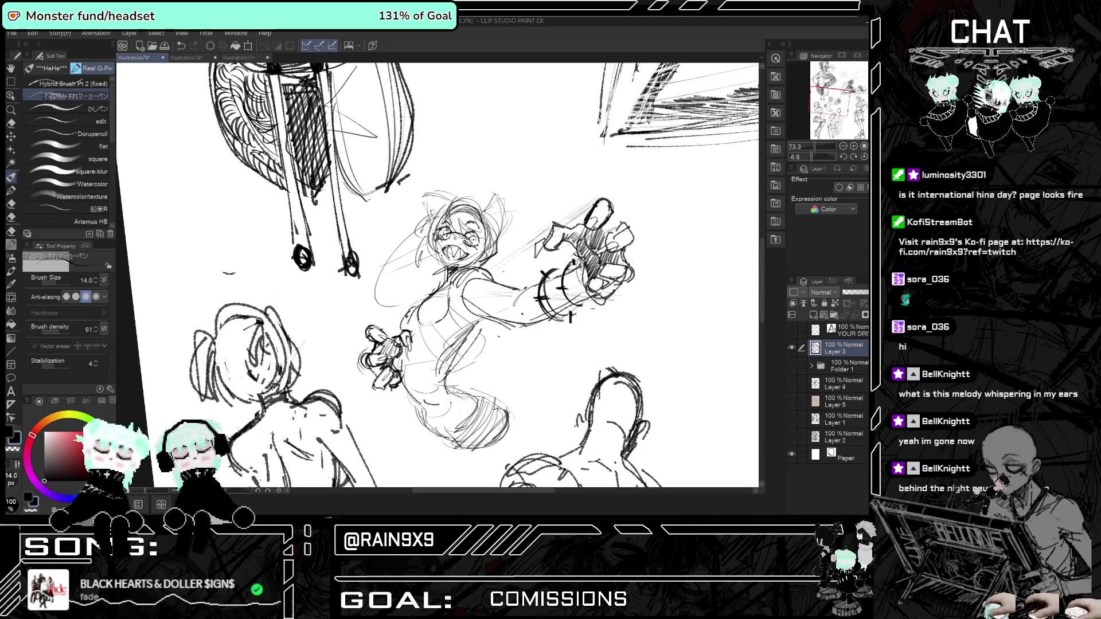
{"action": "key", "text": "ctrl+z"}
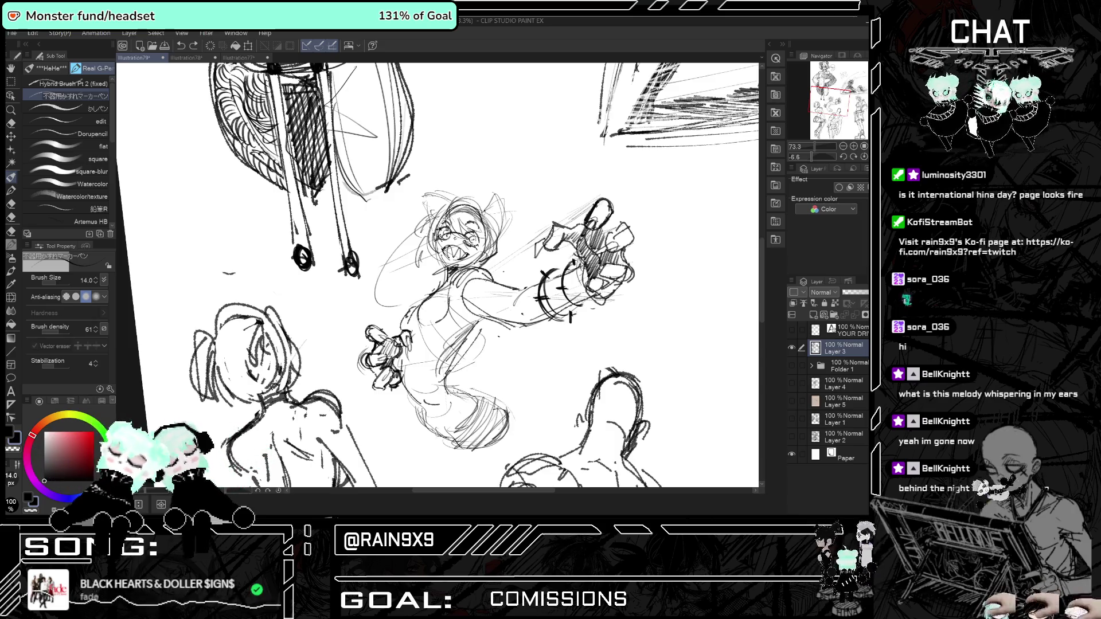
Check the sketch mirrored, try new torso and arm lines, then undo them.
{"action": "key", "text": "h"}
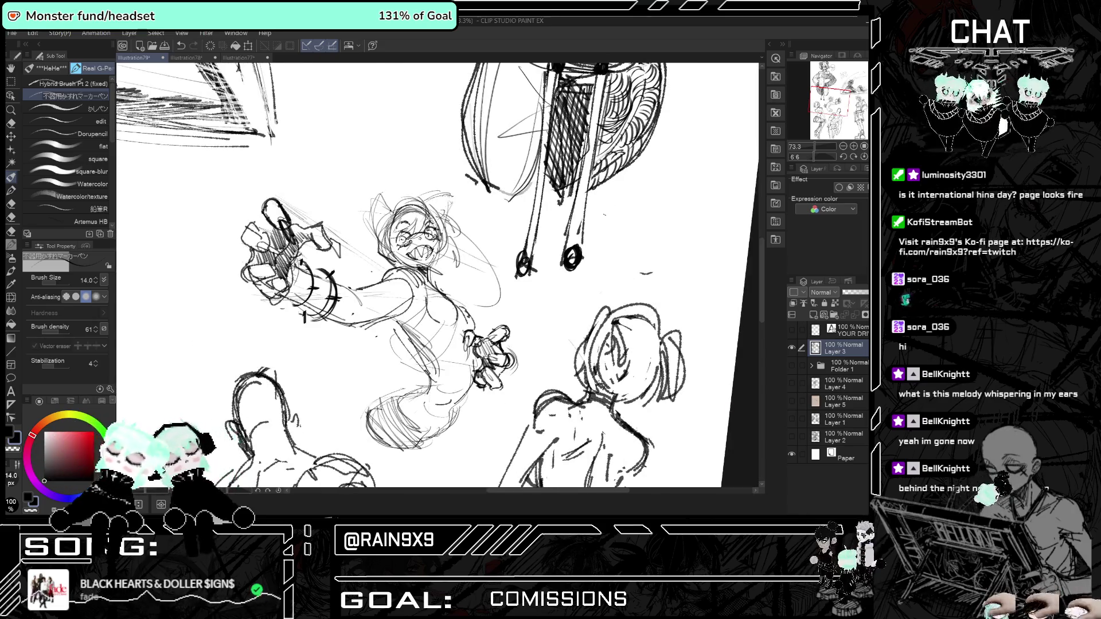
{"action": "key", "text": "h"}
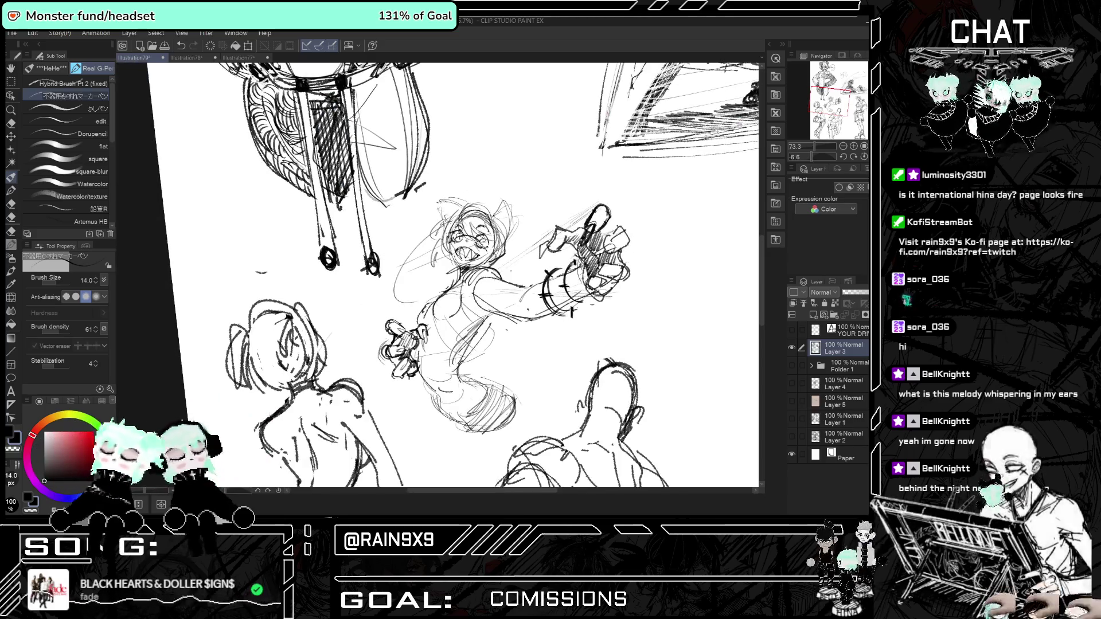
{"action": "key", "text": "ctrl+minus"}
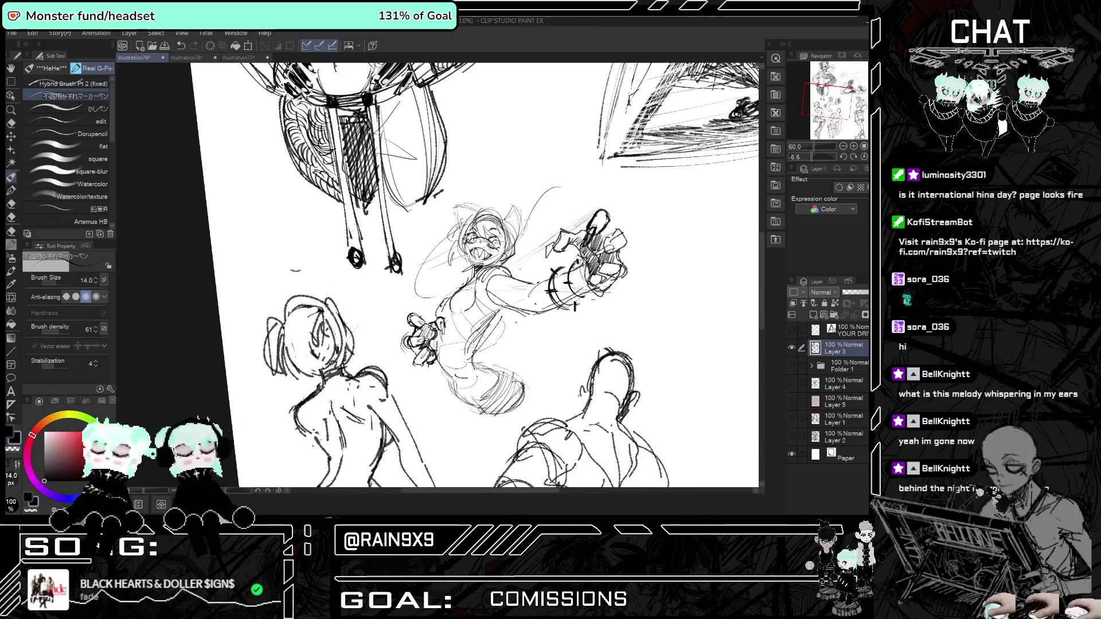
{"action": "key", "text": "h"}
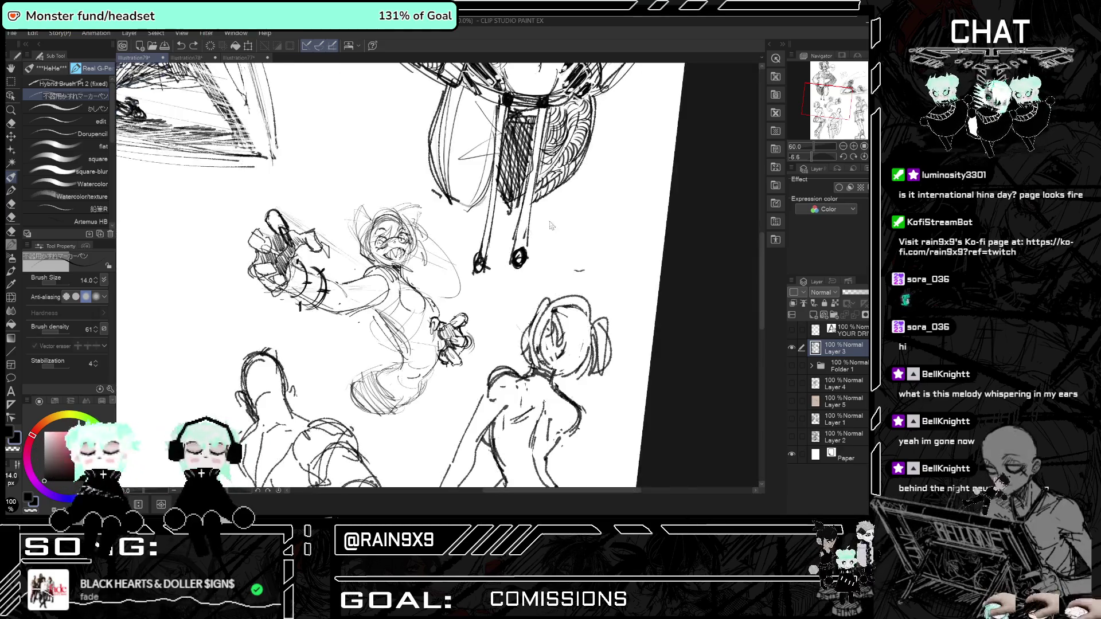
{"action": "key", "text": "h"}
{"action": "mouse_move", "coordinate": [516, 255]}
{"action": "left_mouse_down"}
{"action": "mouse_move", "coordinate": [587, 332]}
{"action": "mouse_move", "coordinate": [514, 257]}
{"action": "mouse_move", "coordinate": [512, 344]}
{"action": "left_mouse_up"}
{"action": "key", "text": "h"}
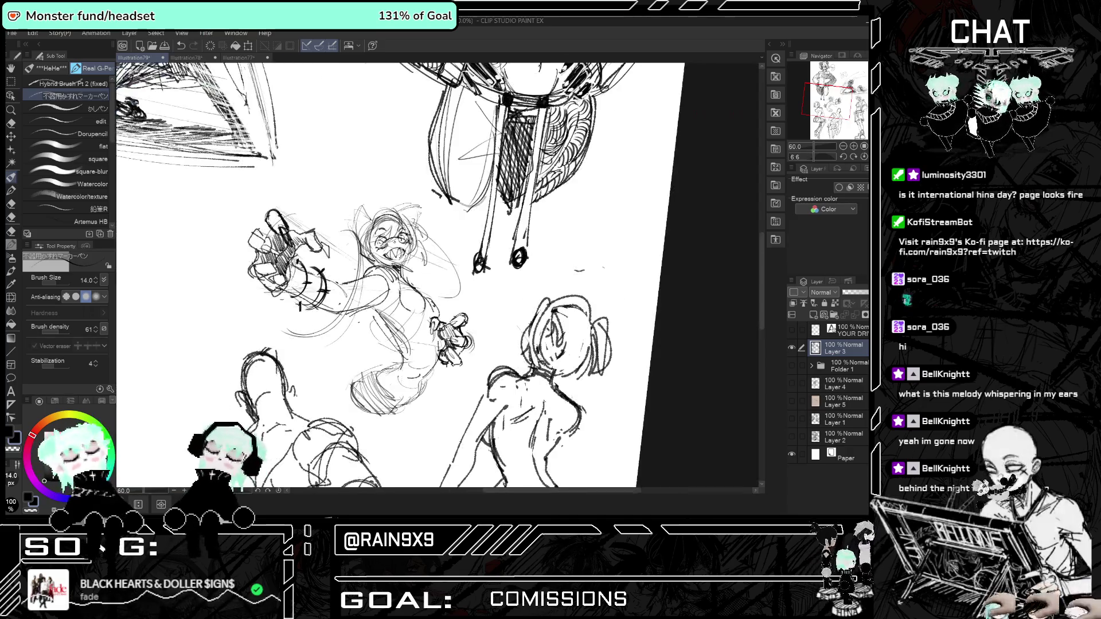
{"action": "key", "text": "ctrl+z"}
{"action": "key", "text": "h"}
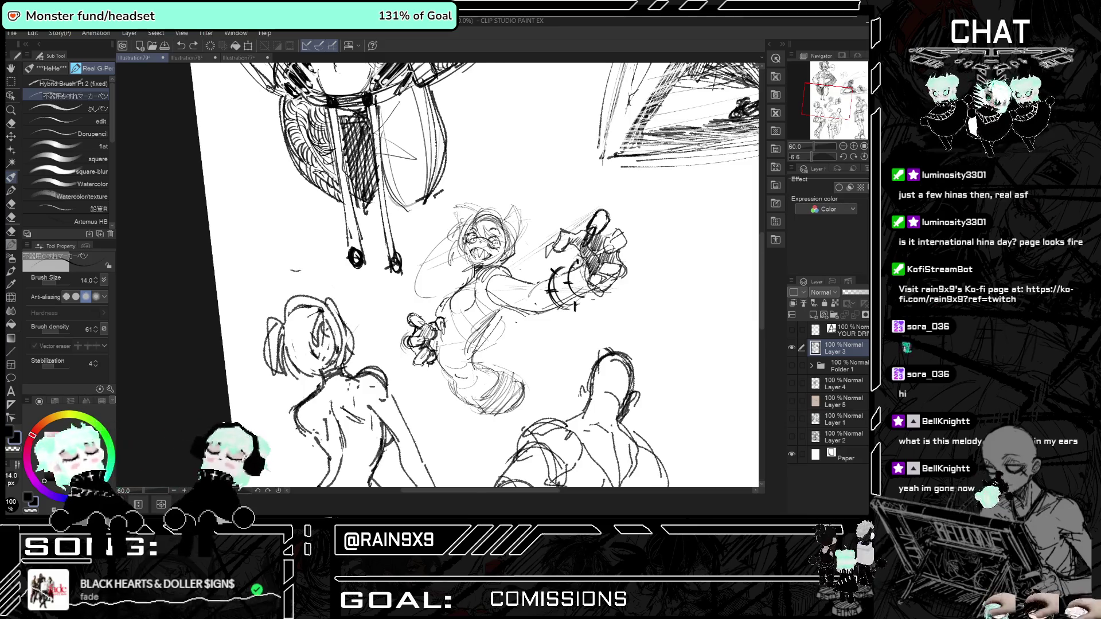
{"action": "scroll", "coordinate": [475, 275], "scroll_direction": "down", "scroll_amount": 2}
{"action": "scroll", "coordinate": [475, 275], "scroll_direction": "down", "scroll_amount": 2}
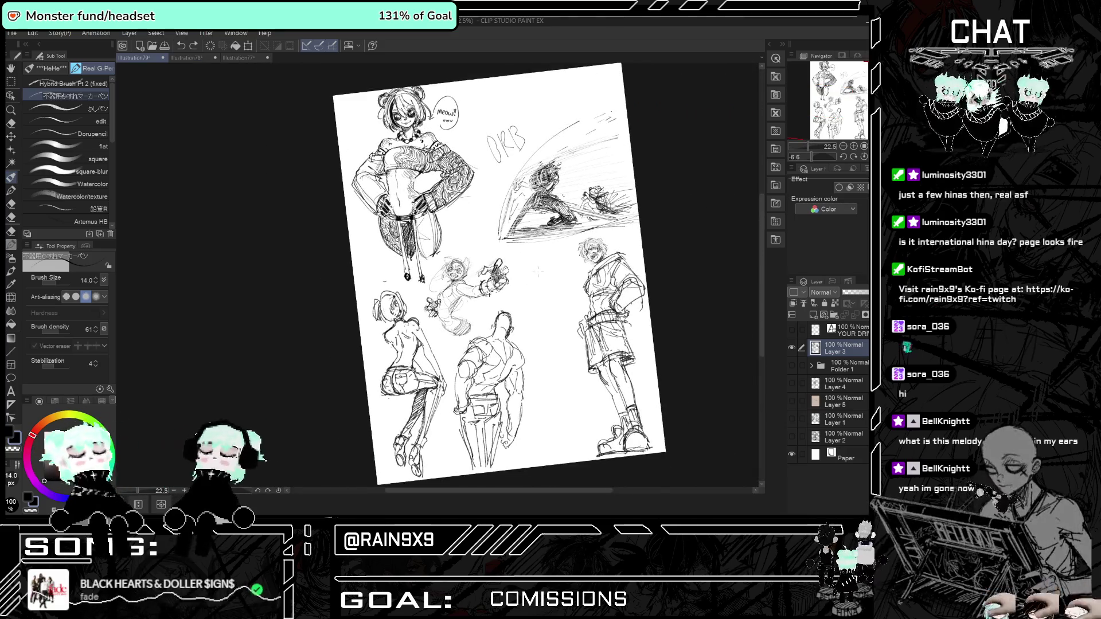
Zoom out to survey all the sketches, then zoom back in close on the central flying girl.
{"action": "scroll", "coordinate": [619, 189], "scroll_direction": "up", "scroll_amount": 2}
{"action": "scroll", "coordinate": [619, 189], "scroll_direction": "up", "scroll_amount": 1}
{"action": "scroll", "coordinate": [579, 166], "scroll_direction": "up", "scroll_amount": 1}
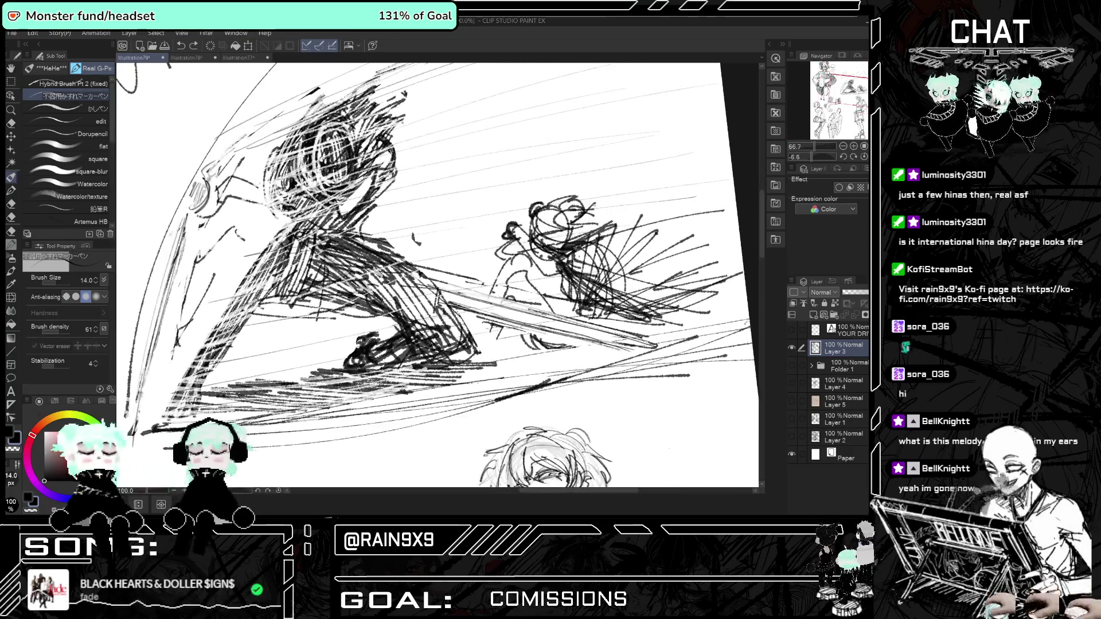
{"action": "scroll", "coordinate": [579, 166], "scroll_direction": "up", "scroll_amount": 1}
{"action": "scroll", "coordinate": [579, 167], "scroll_direction": "up", "scroll_amount": 1}
{"action": "scroll", "coordinate": [580, 247], "scroll_direction": "down", "scroll_amount": 2}
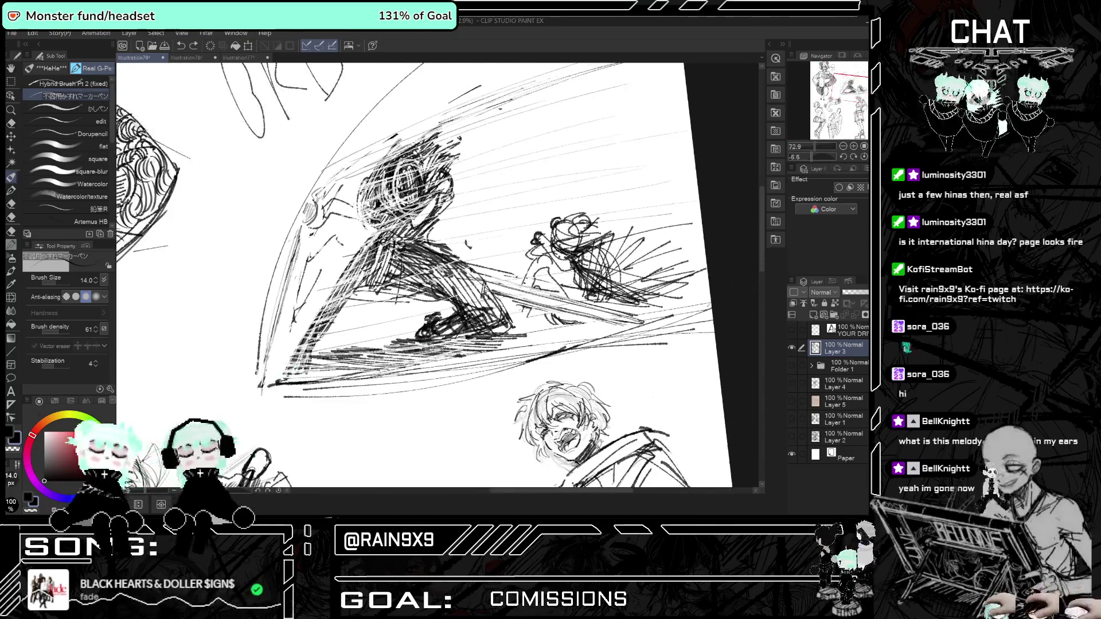
{"action": "scroll", "coordinate": [579, 247], "scroll_direction": "down", "scroll_amount": 1}
{"action": "scroll", "coordinate": [579, 246], "scroll_direction": "down", "scroll_amount": 2}
{"action": "scroll", "coordinate": [579, 247], "scroll_direction": "down", "scroll_amount": 1}
{"action": "scroll", "coordinate": [594, 263], "scroll_direction": "up", "scroll_amount": 1}
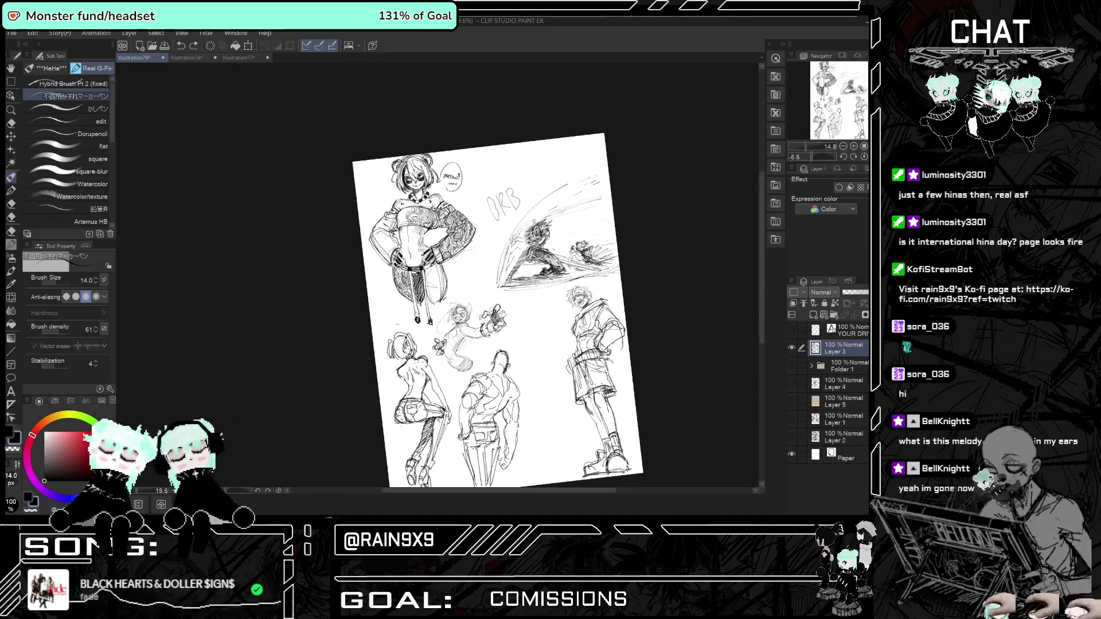
{"action": "scroll", "coordinate": [380, 182], "scroll_direction": "up", "scroll_amount": 2}
{"action": "scroll", "coordinate": [517, 275], "scroll_direction": "down", "scroll_amount": 1}
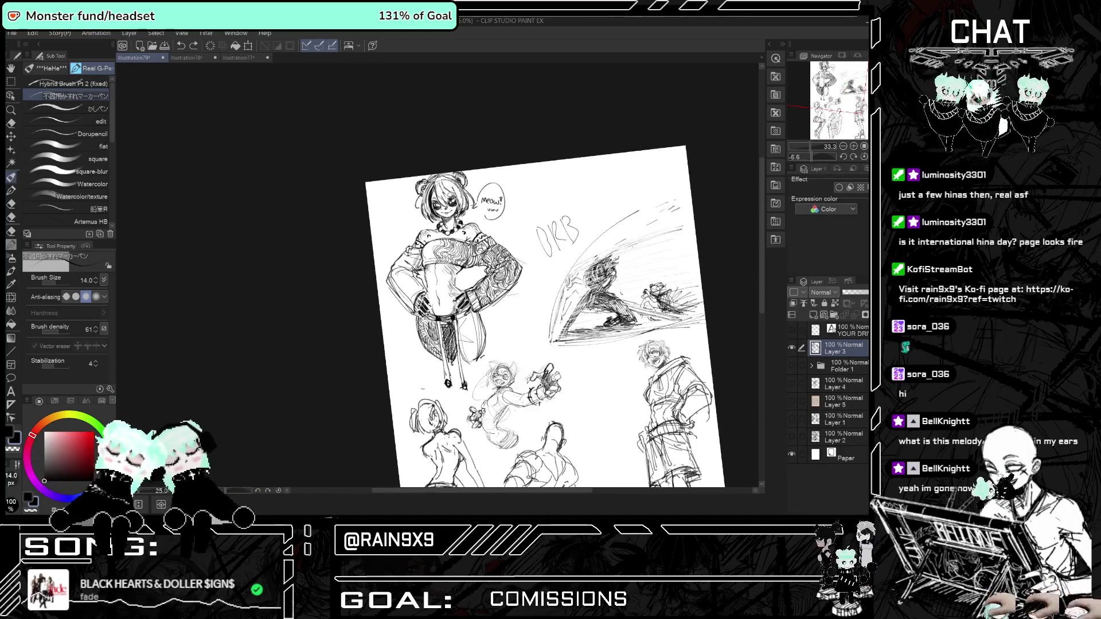
{"action": "scroll", "coordinate": [516, 276], "scroll_direction": "down", "scroll_amount": 1}
{"action": "scroll", "coordinate": [322, 346], "scroll_direction": "up", "scroll_amount": 5}
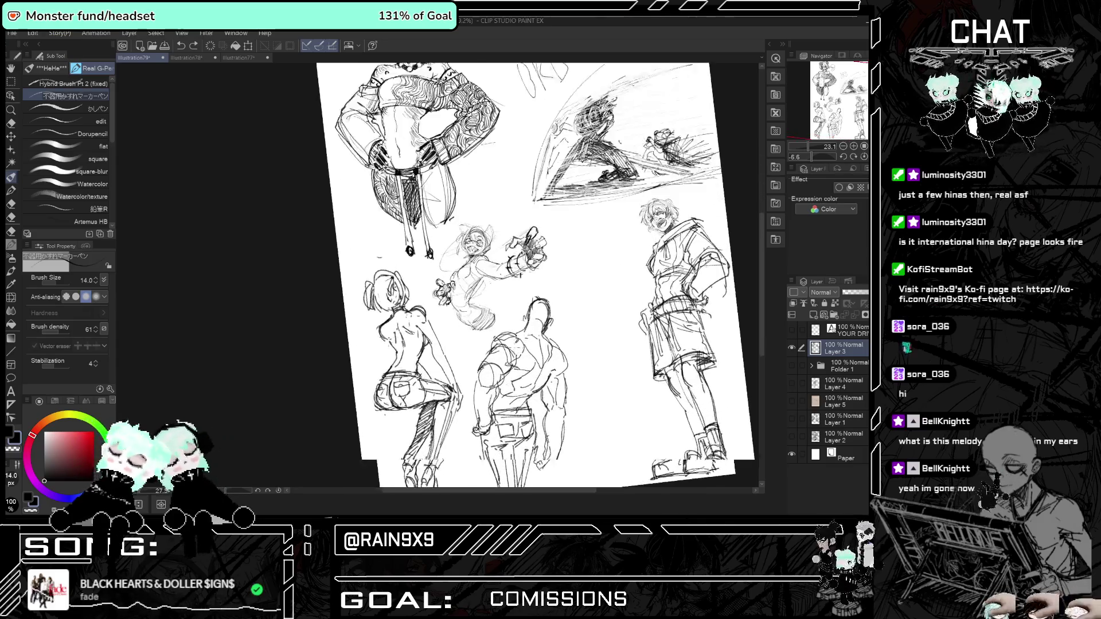
{"action": "scroll", "coordinate": [323, 346], "scroll_direction": "down", "scroll_amount": 4}
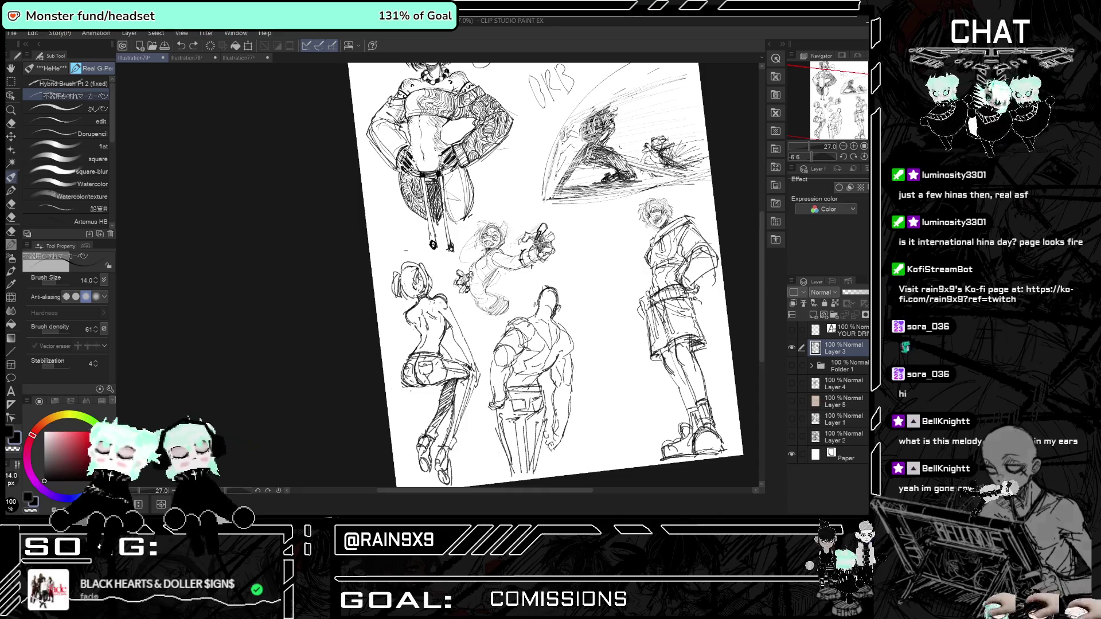
{"action": "scroll", "coordinate": [485, 227], "scroll_direction": "up", "scroll_amount": 2}
{"action": "scroll", "coordinate": [484, 227], "scroll_direction": "up", "scroll_amount": 2}
{"action": "scroll", "coordinate": [484, 227], "scroll_direction": "up", "scroll_amount": 1}
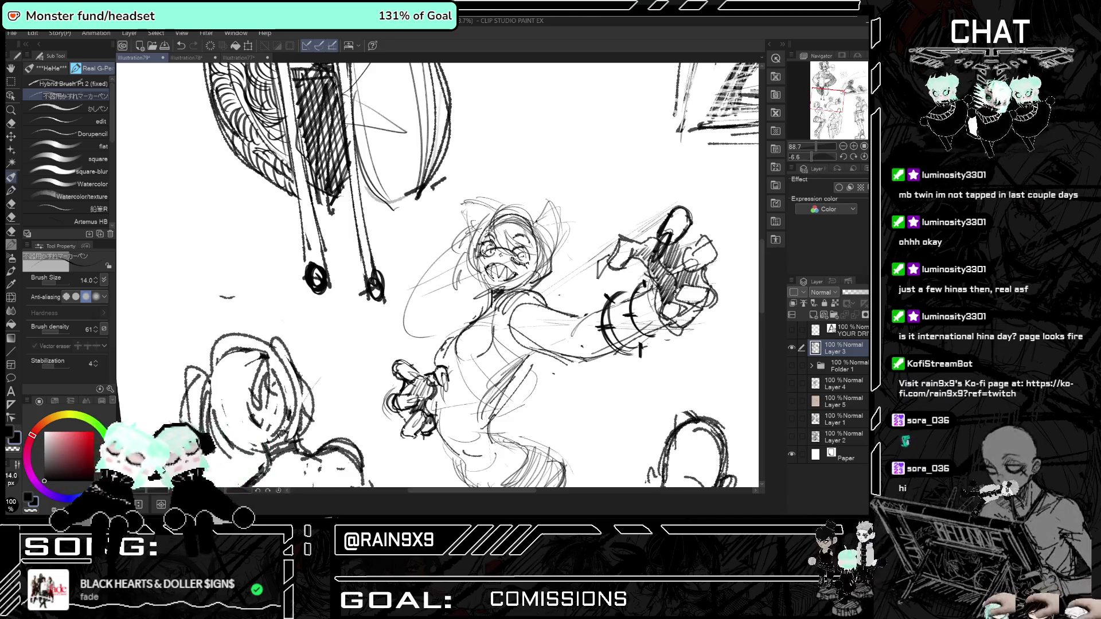
{"action": "key", "text": "ctrl+minus"}
{"action": "key", "text": "ctrl+minus"}
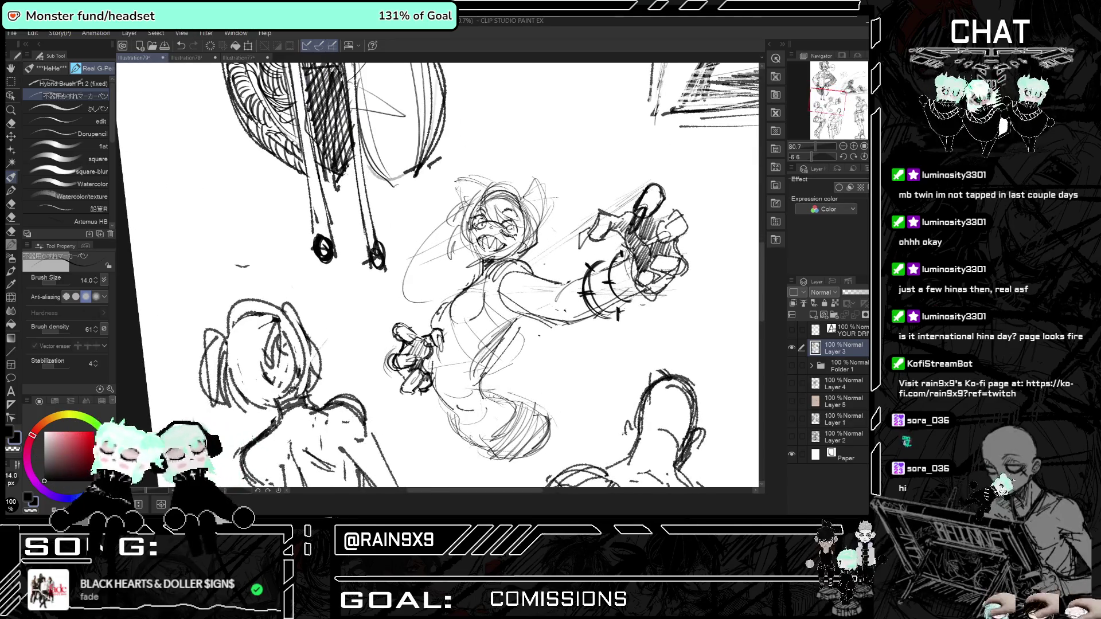
{"action": "left_click_drag", "start_coordinate": [395, 344], "coordinate": [378, 363]}
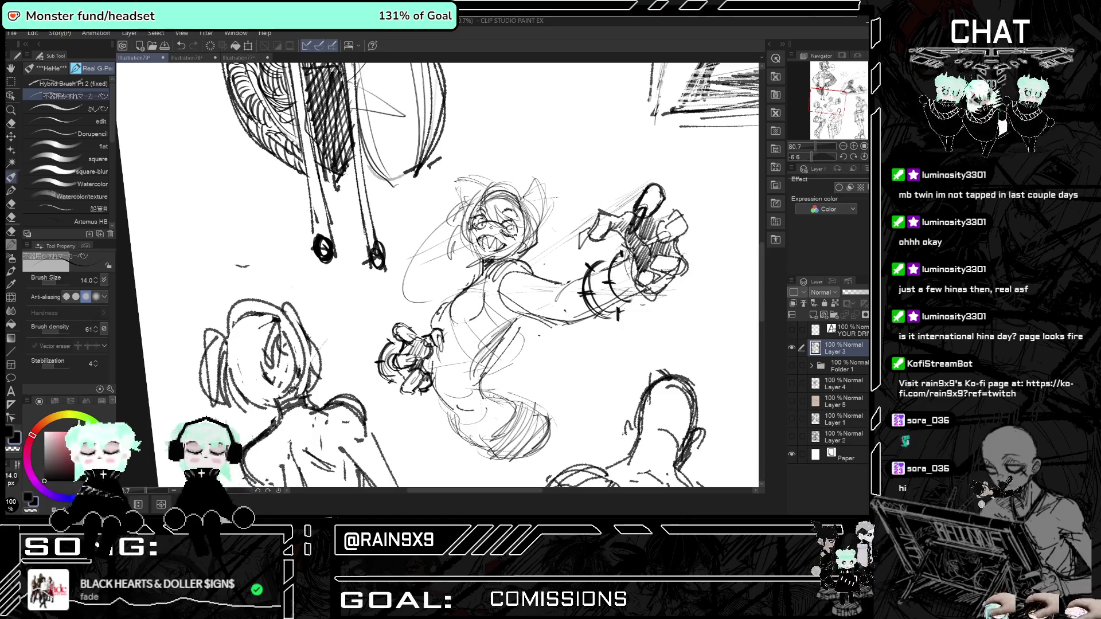
{"action": "key", "text": "h"}
{"action": "key", "text": "h"}
{"action": "key", "text": "ctrl+minus"}
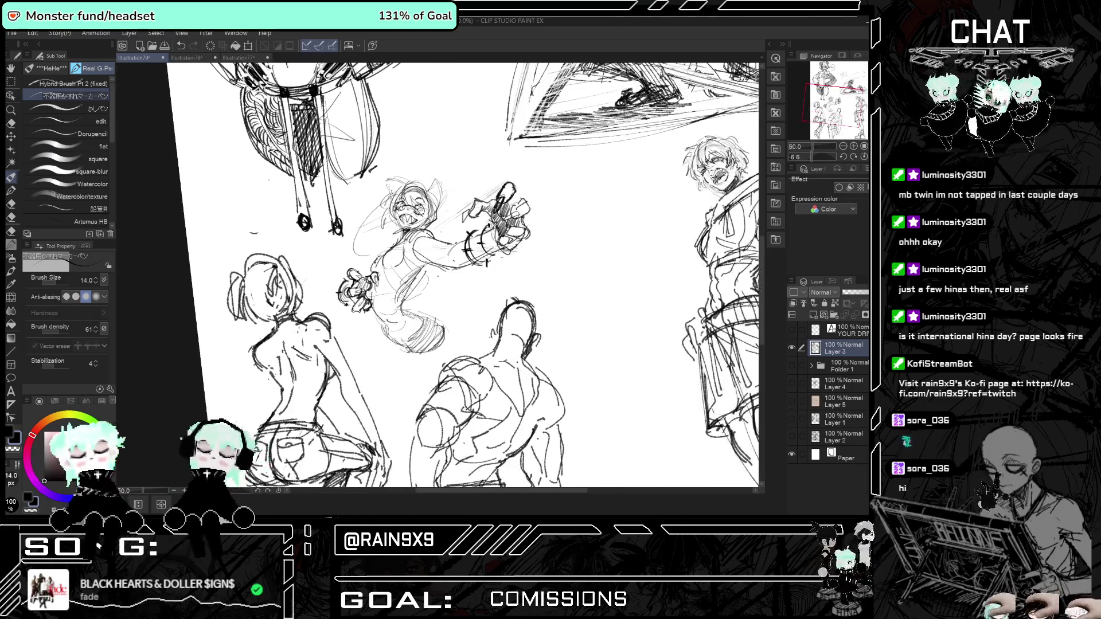
{"action": "key", "text": "ctrl+plus"}
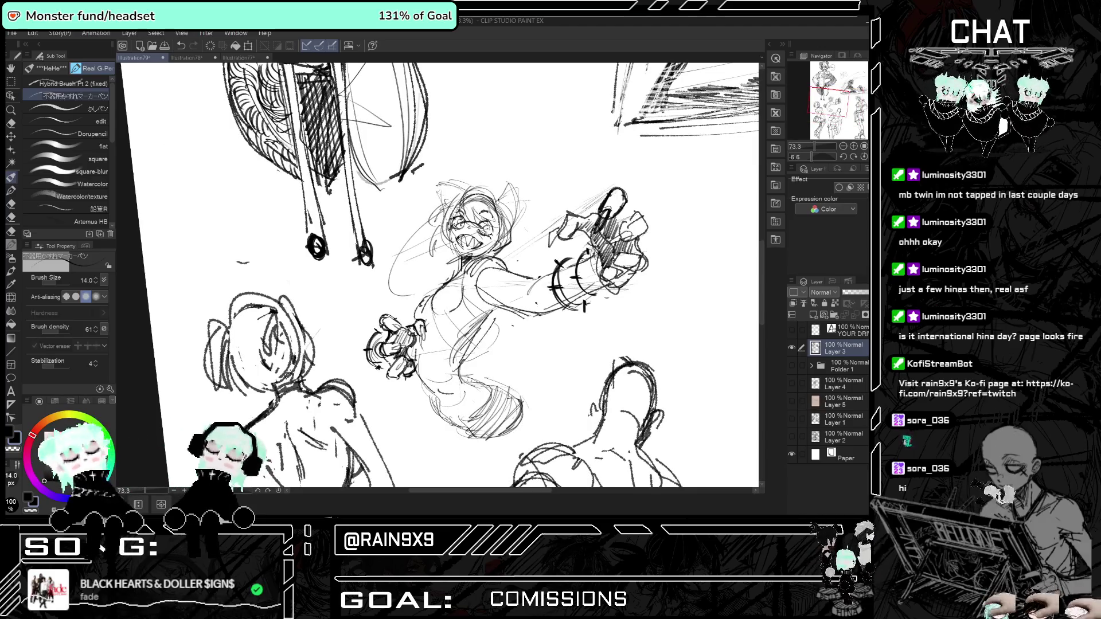
{"action": "key", "text": "ctrl+z"}
{"action": "key", "text": "ctrl+z"}
{"action": "key", "text": "ctrl+y"}
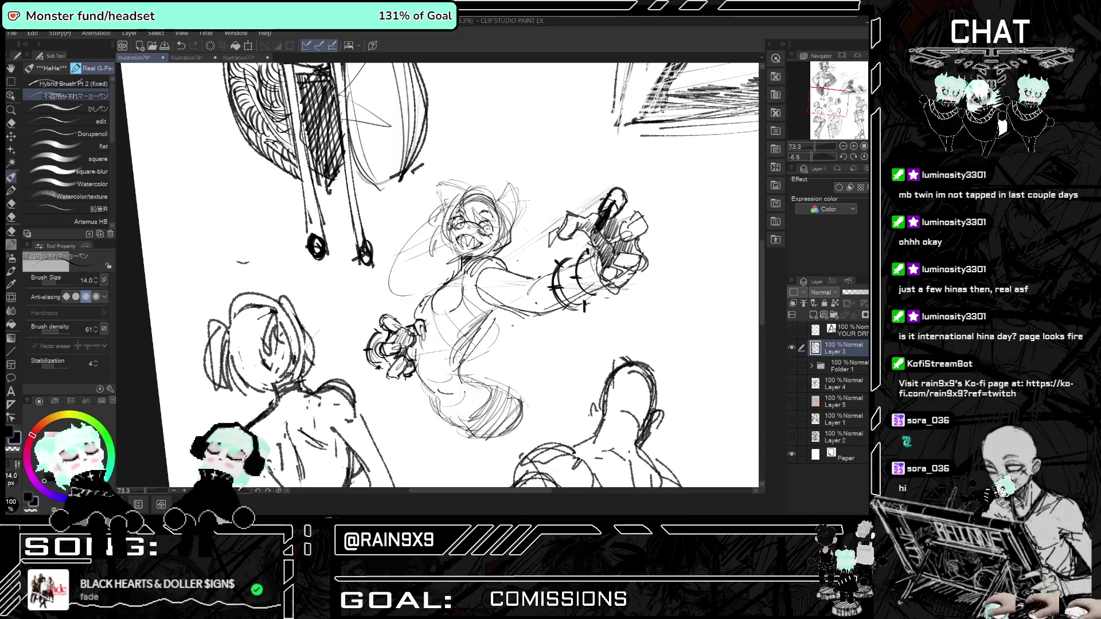
{"action": "left_click_drag", "start_coordinate": [618, 239], "coordinate": [636, 226]}
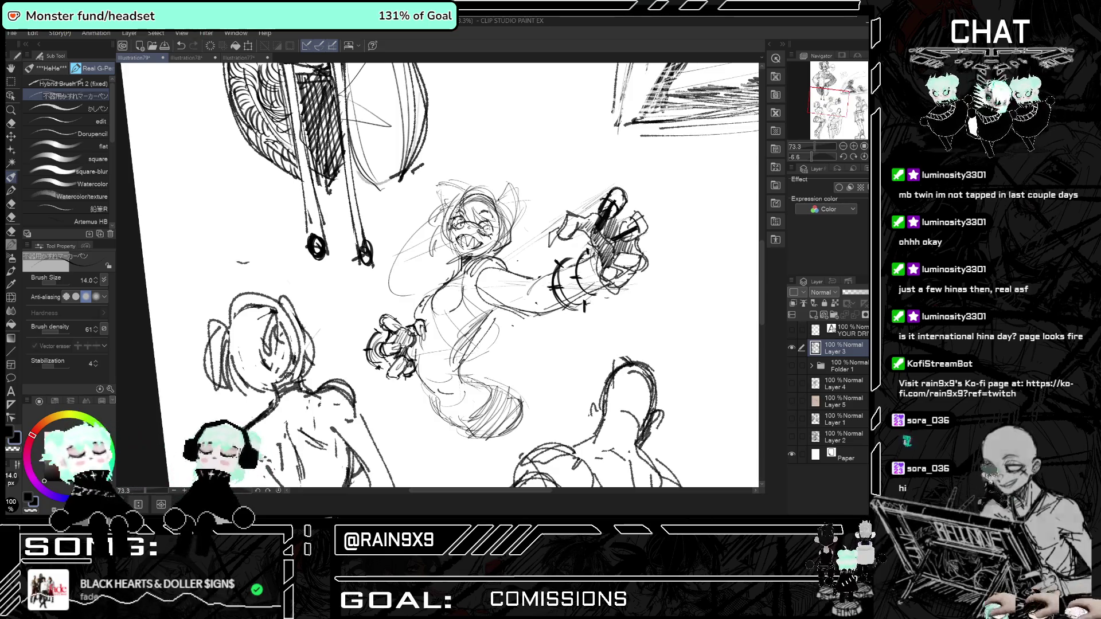
{"action": "left_click_drag", "start_coordinate": [557, 233], "coordinate": [575, 222]}
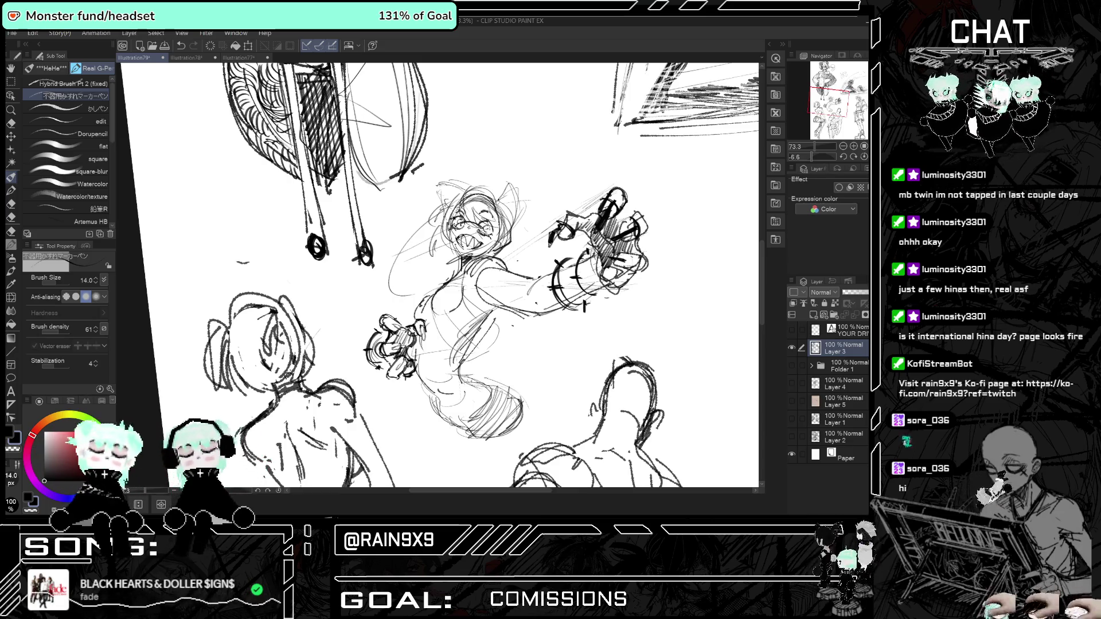
{"action": "left_click_drag", "start_coordinate": [619, 267], "coordinate": [625, 250]}
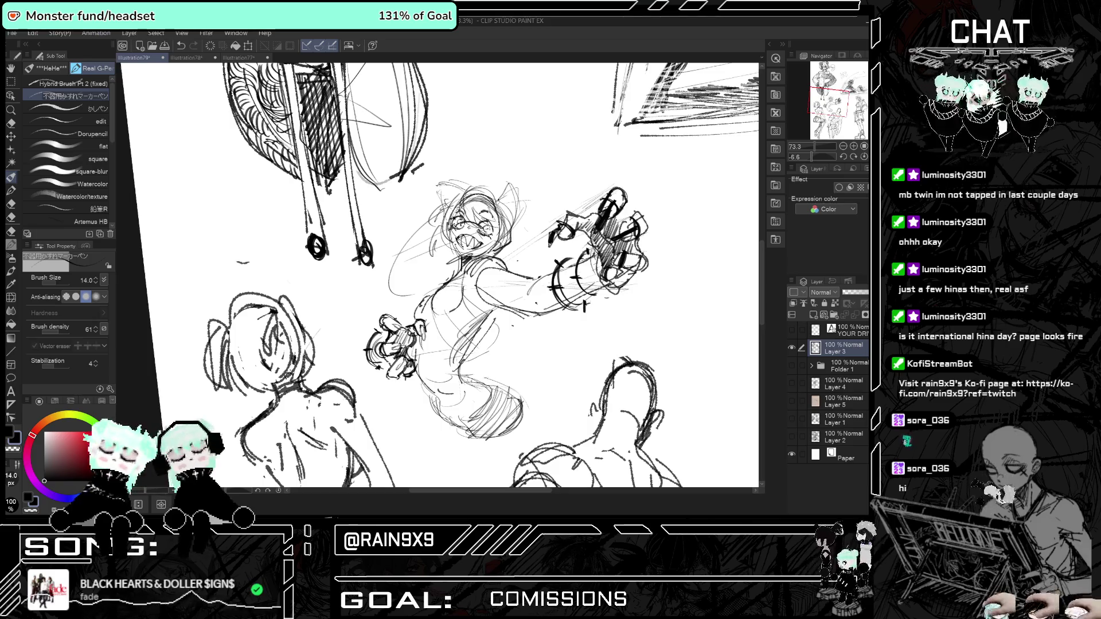
{"action": "scroll", "coordinate": [440, 275], "scroll_direction": "down", "scroll_amount": 3}
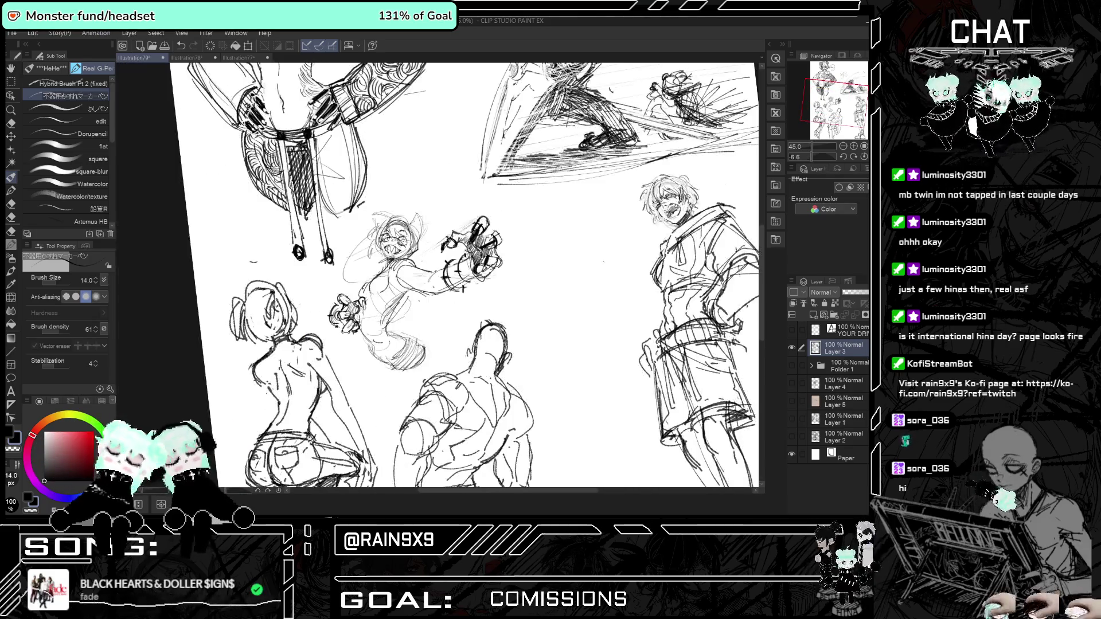
{"action": "scroll", "coordinate": [440, 275], "scroll_direction": "down", "scroll_amount": 1}
{"action": "key", "text": "h"}
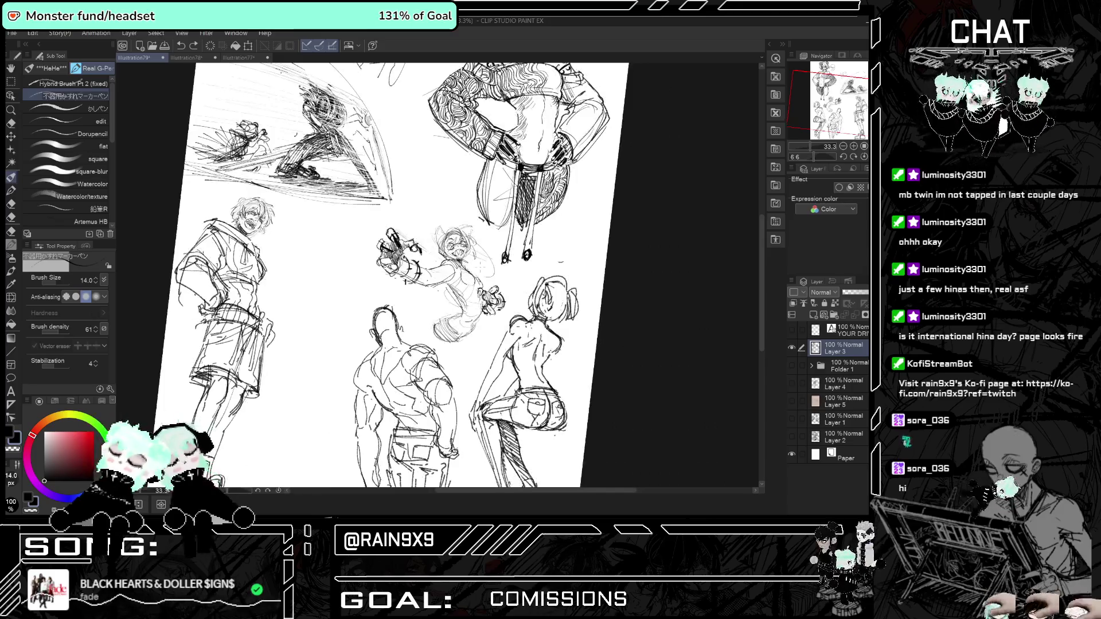
{"action": "key", "text": "h"}
{"action": "left_click_drag", "start_coordinate": [285, 305], "coordinate": [313, 293]}
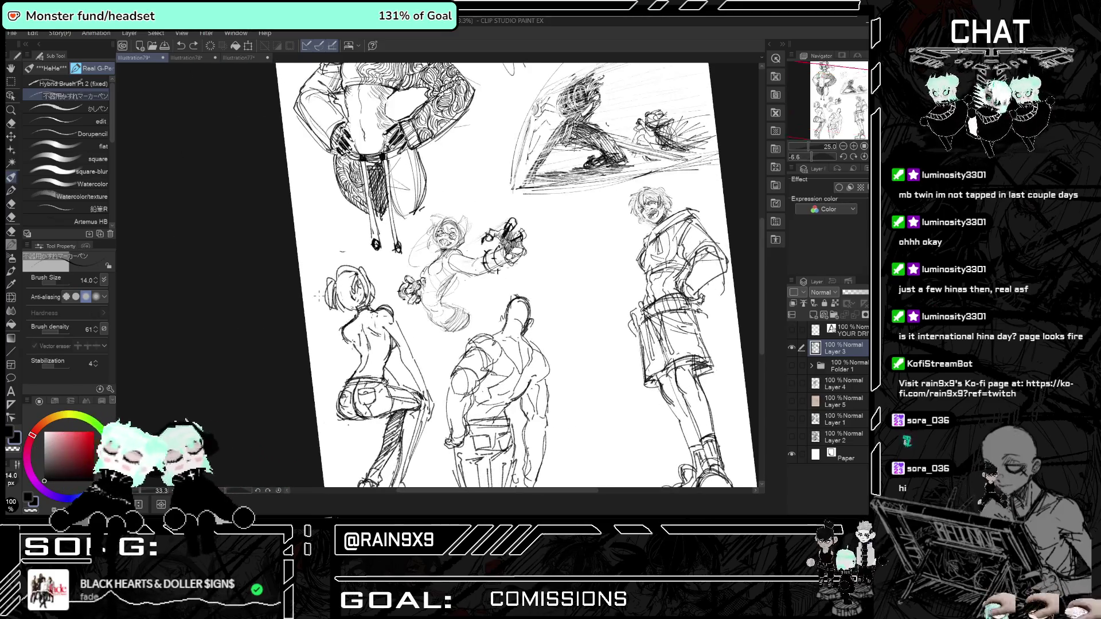
{"action": "key", "text": "h"}
{"action": "key", "text": "h"}
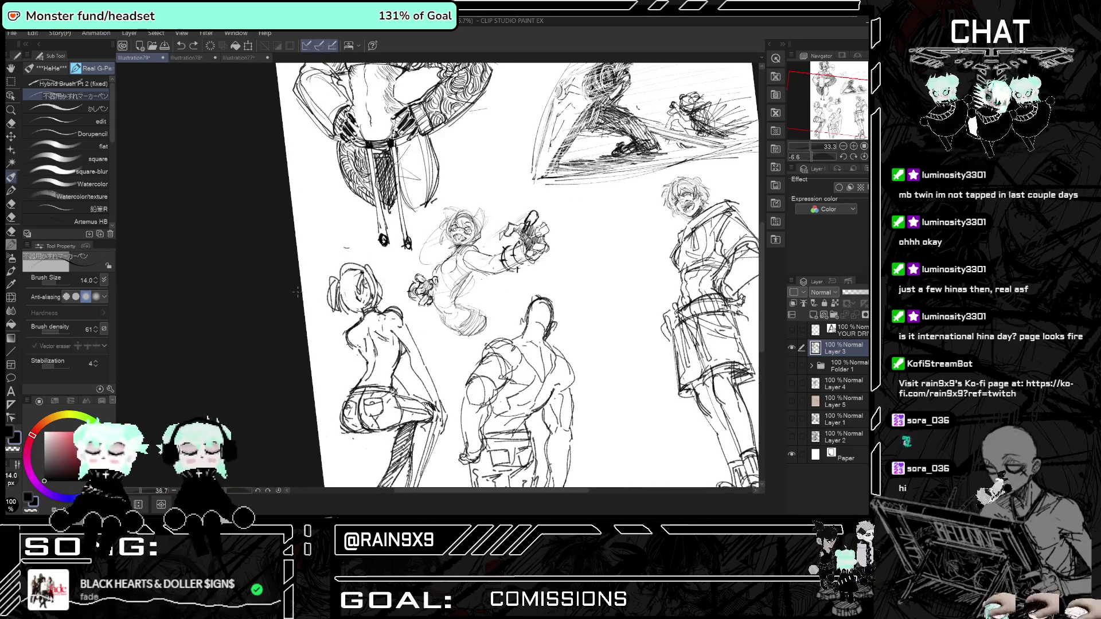
{"action": "scroll", "coordinate": [297, 296], "scroll_direction": "up", "scroll_amount": 2}
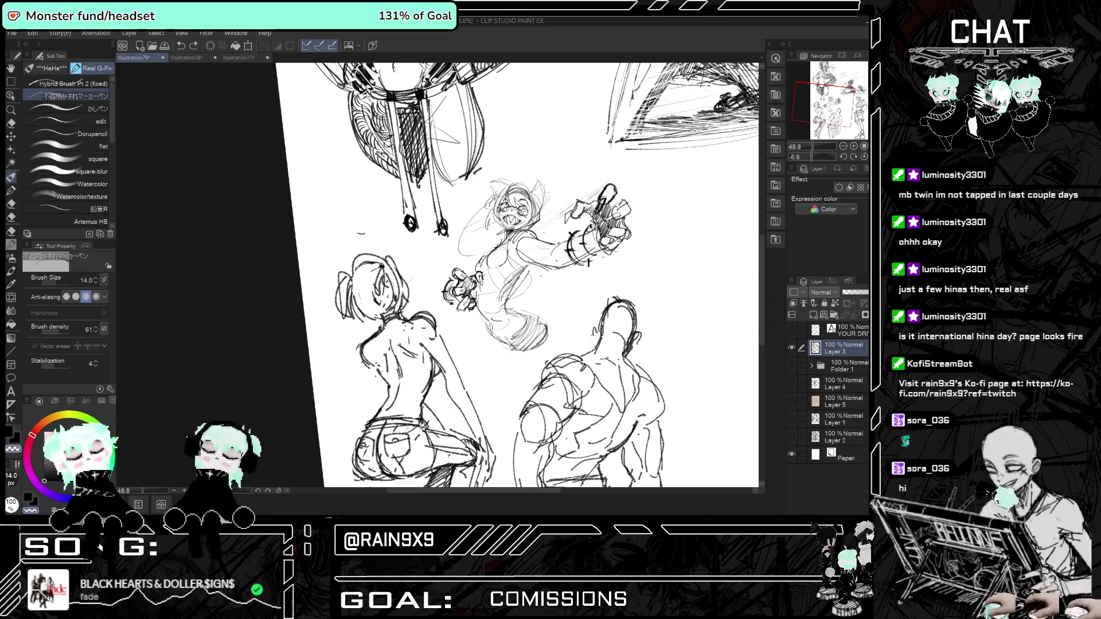
{"action": "scroll", "coordinate": [516, 275], "scroll_direction": "down", "scroll_amount": 1}
{"action": "scroll", "coordinate": [493, 229], "scroll_direction": "up", "scroll_amount": 1}
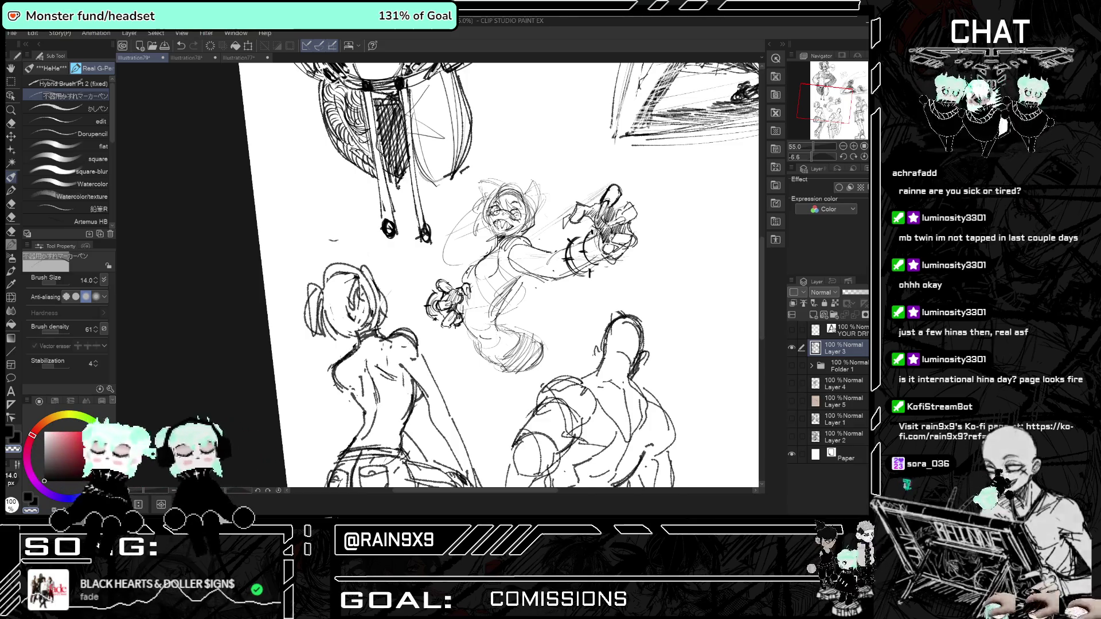
{"action": "scroll", "coordinate": [453, 303], "scroll_direction": "up", "scroll_amount": 3}
{"action": "scroll", "coordinate": [456, 275], "scroll_direction": "up", "scroll_amount": 3}
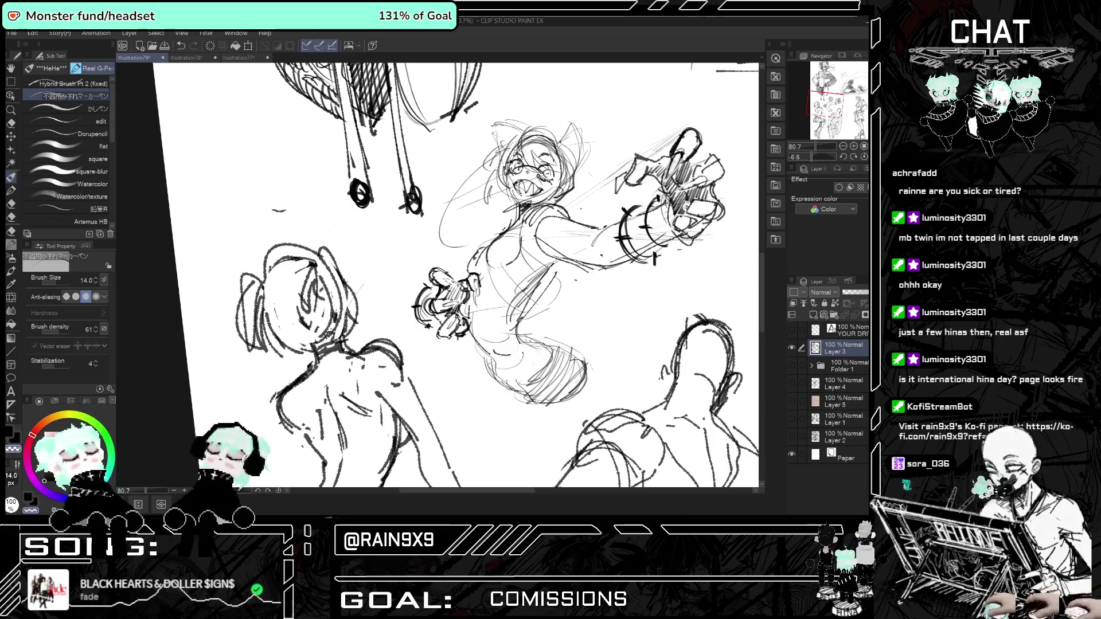
Zoom in on the grinning girl and lay the first dark strokes into her hair, checking mirrored.
{"action": "scroll", "coordinate": [455, 275], "scroll_direction": "down", "scroll_amount": 2}
{"action": "scroll", "coordinate": [456, 275], "scroll_direction": "down", "scroll_amount": 2}
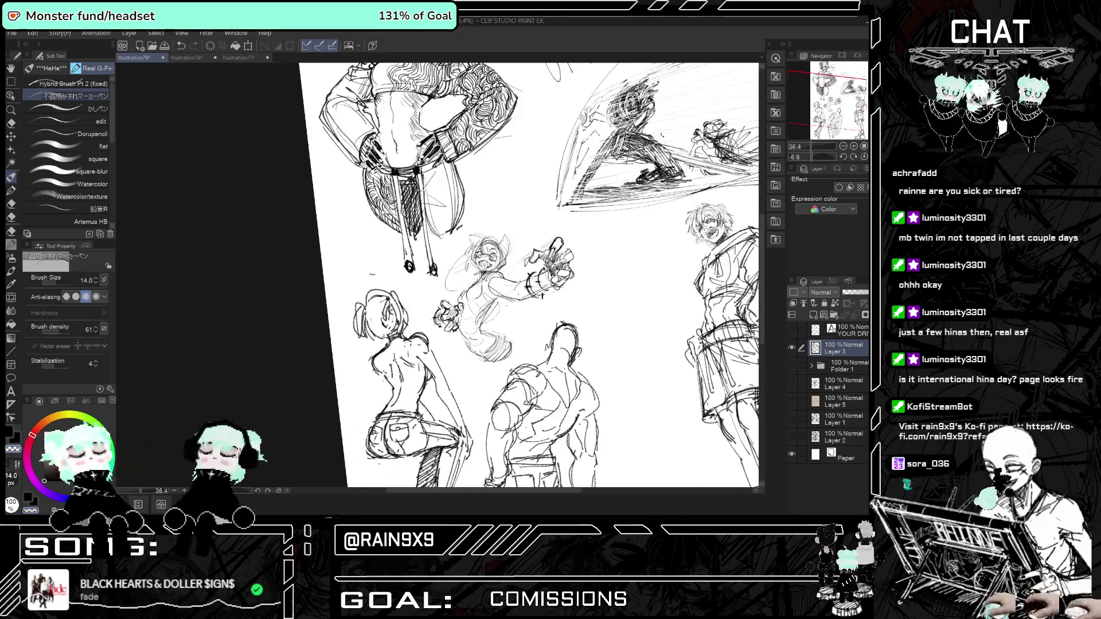
{"action": "scroll", "coordinate": [456, 275], "scroll_direction": "down", "scroll_amount": 3}
{"action": "scroll", "coordinate": [456, 275], "scroll_direction": "up", "scroll_amount": 1}
{"action": "scroll", "coordinate": [498, 251], "scroll_direction": "up", "scroll_amount": 2}
{"action": "scroll", "coordinate": [499, 251], "scroll_direction": "up", "scroll_amount": 2}
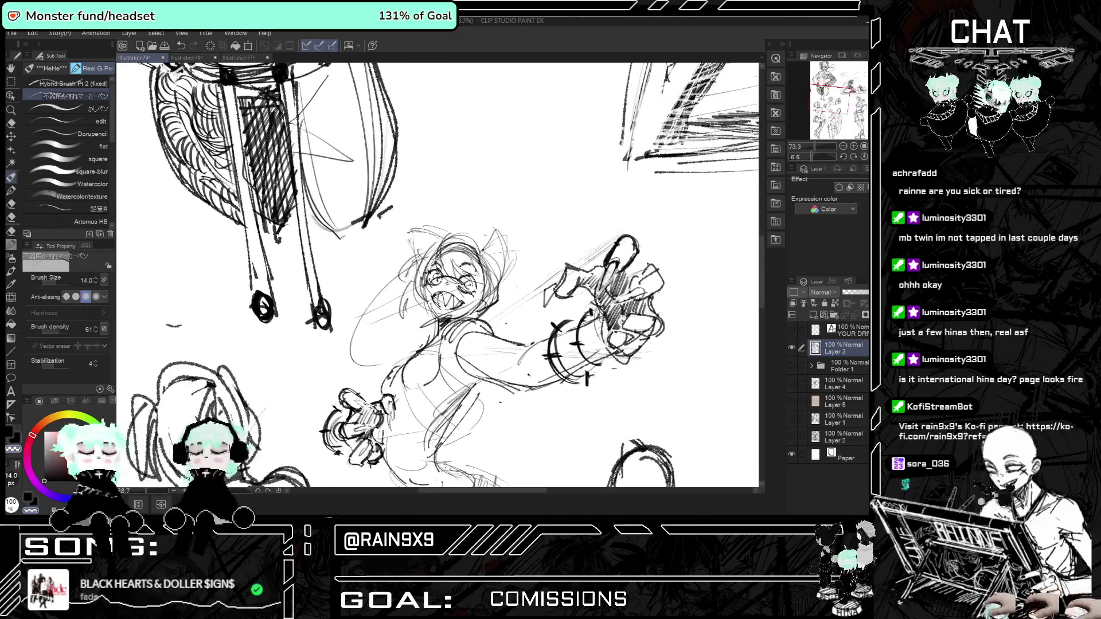
{"action": "scroll", "coordinate": [499, 252], "scroll_direction": "up", "scroll_amount": 1}
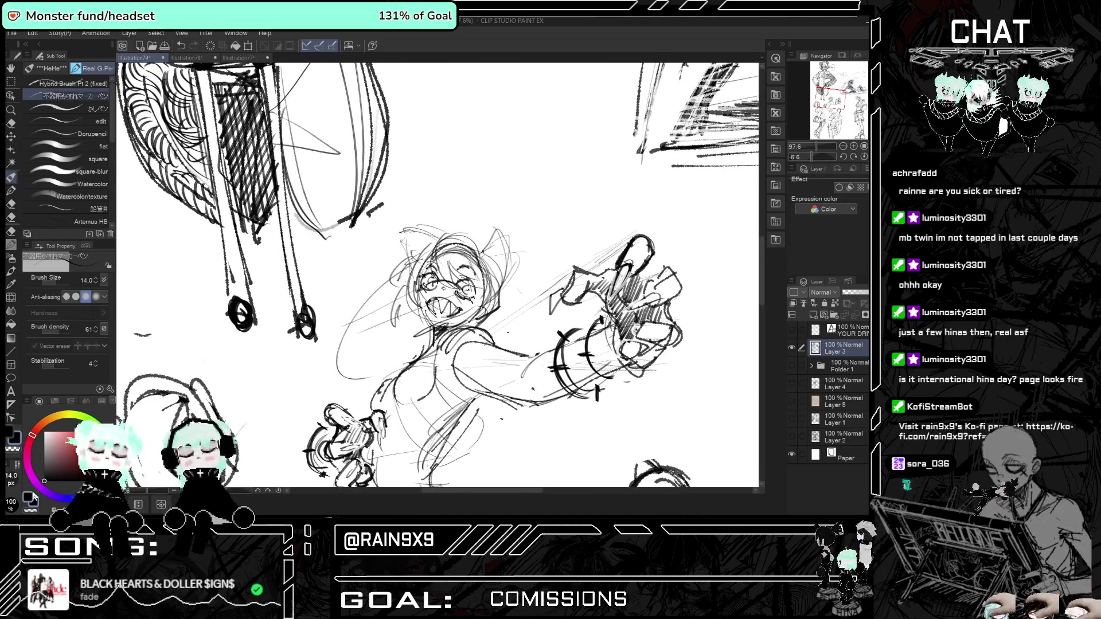
{"action": "mouse_move", "coordinate": [441, 246]}
{"action": "left_mouse_down"}
{"action": "mouse_move", "coordinate": [449, 286]}
{"action": "mouse_move", "coordinate": [414, 275]}
{"action": "mouse_move", "coordinate": [395, 326]}
{"action": "left_mouse_up"}
{"action": "key", "text": "h"}
{"action": "key", "text": "h"}
{"action": "mouse_move", "coordinate": [454, 250]}
{"action": "left_mouse_down"}
{"action": "mouse_move", "coordinate": [441, 282]}
{"action": "mouse_move", "coordinate": [382, 294]}
{"action": "mouse_move", "coordinate": [397, 292]}
{"action": "left_mouse_up"}
{"action": "key", "text": "h"}
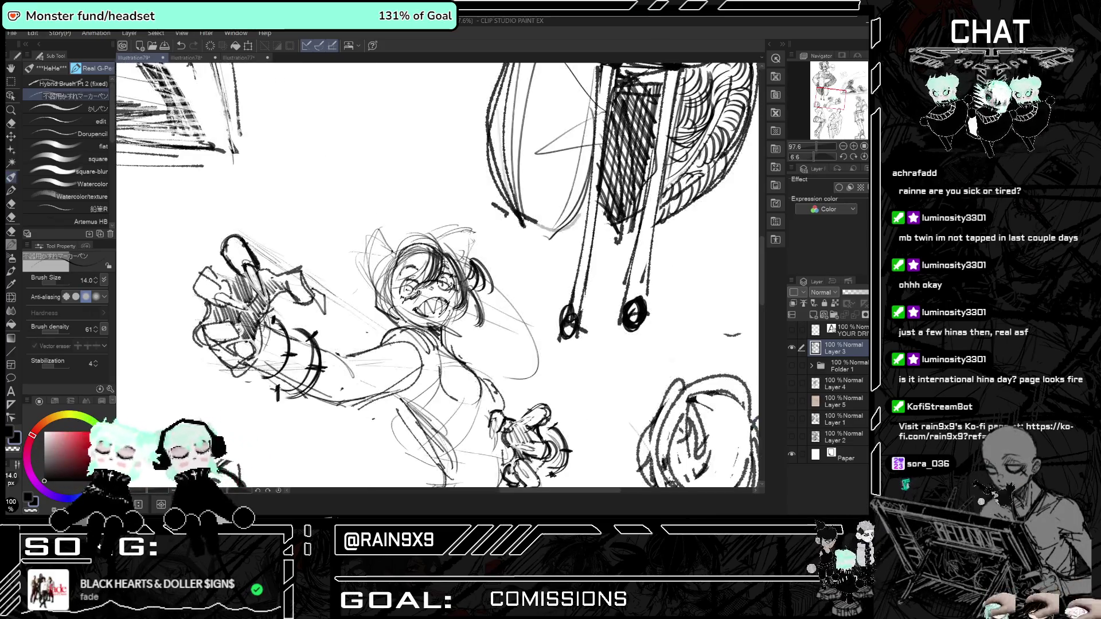
{"action": "key", "text": "h"}
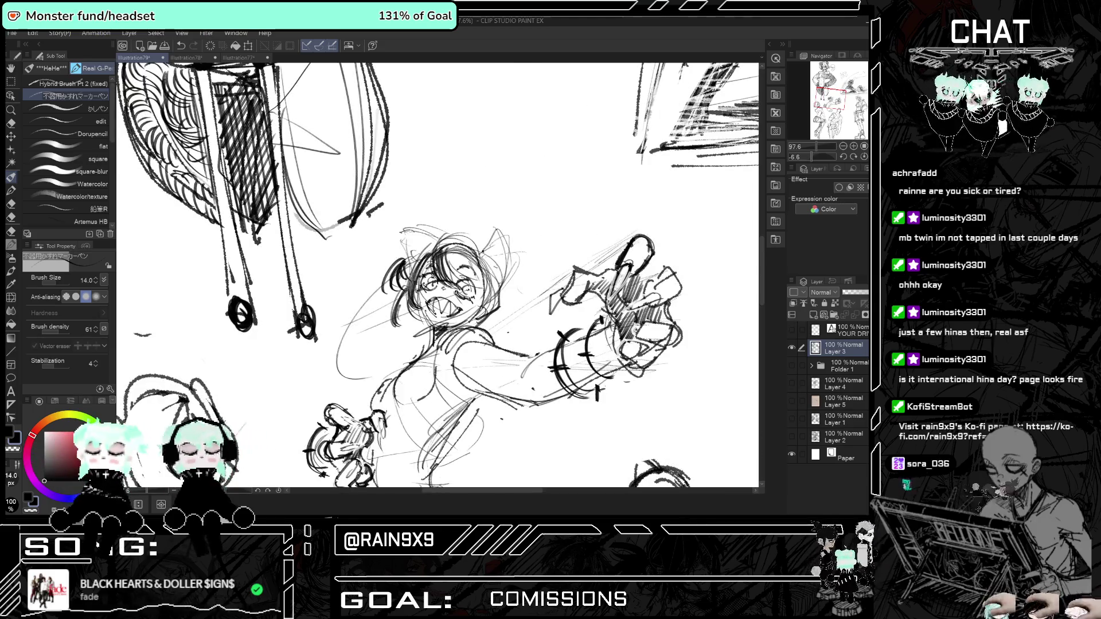
Darken more hair strands around her face and along the left side of her hair.
{"action": "mouse_move", "coordinate": [462, 251]}
{"action": "left_mouse_down"}
{"action": "mouse_move", "coordinate": [467, 280]}
{"action": "mouse_move", "coordinate": [486, 290]}
{"action": "mouse_move", "coordinate": [450, 324]}
{"action": "left_mouse_up"}
{"action": "mouse_move", "coordinate": [490, 278]}
{"action": "left_mouse_down"}
{"action": "mouse_move", "coordinate": [470, 318]}
{"action": "mouse_move", "coordinate": [485, 313]}
{"action": "left_mouse_up"}
{"action": "left_click_drag", "start_coordinate": [488, 252], "coordinate": [468, 287]}
{"action": "left_click_drag", "start_coordinate": [450, 240], "coordinate": [425, 258]}
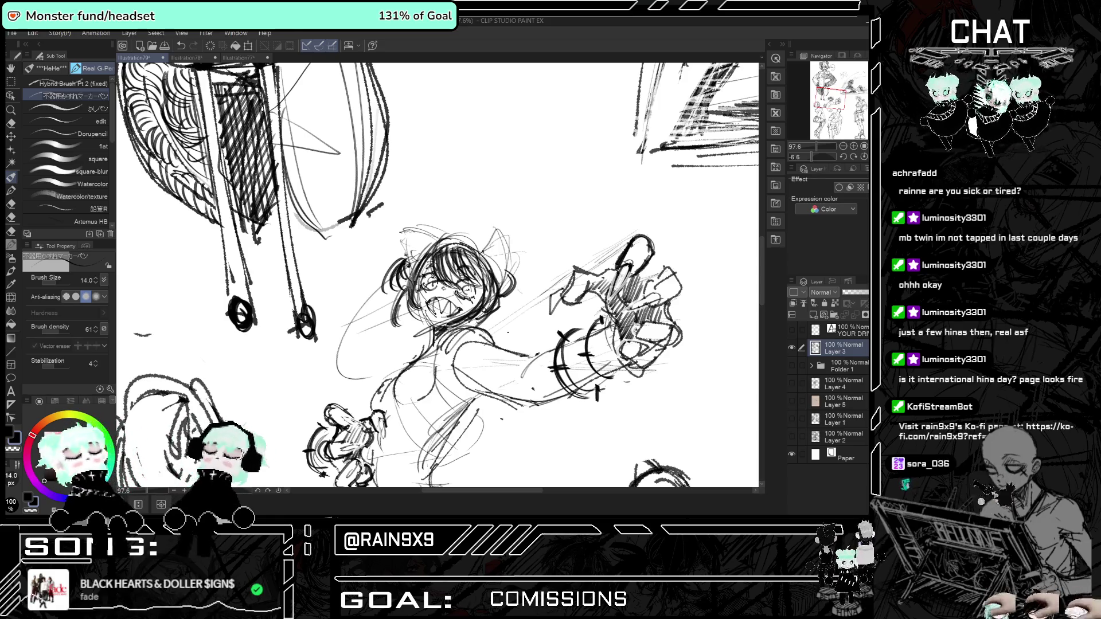
{"action": "left_click_drag", "start_coordinate": [409, 232], "coordinate": [410, 271]}
{"action": "left_click_drag", "start_coordinate": [420, 234], "coordinate": [413, 268]}
{"action": "mouse_move", "coordinate": [430, 234]}
{"action": "left_mouse_down"}
{"action": "mouse_move", "coordinate": [417, 265]}
{"action": "mouse_move", "coordinate": [424, 258]}
{"action": "left_mouse_up"}
{"action": "scroll", "coordinate": [332, 224], "scroll_direction": "down", "scroll_amount": 2}
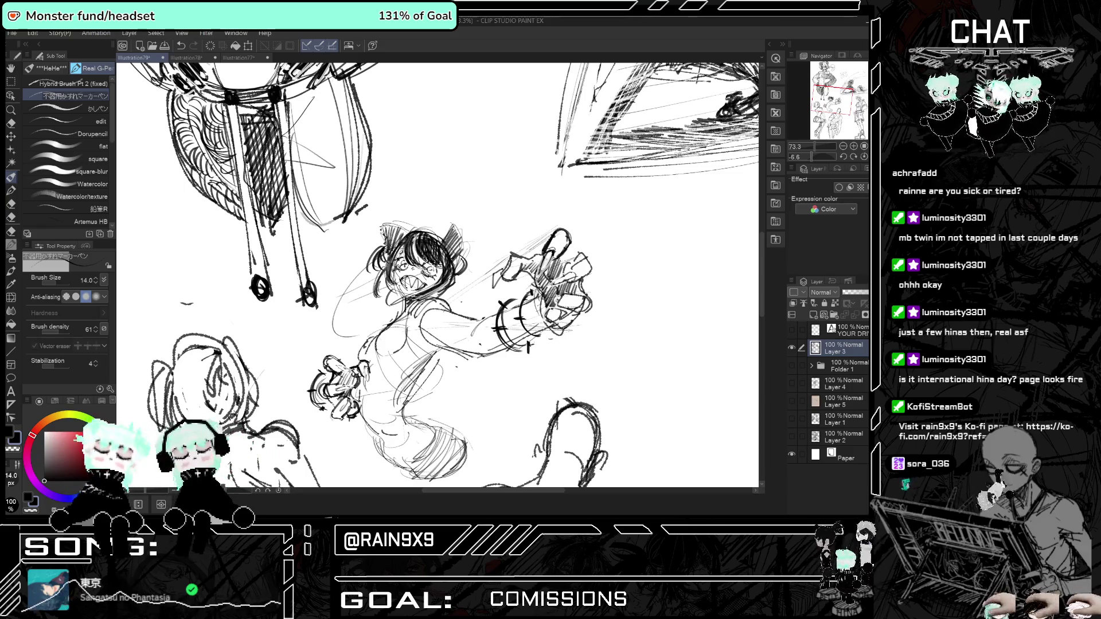
Draw extra hair strands left of the girl's head, checking mirrored views and zooming in closer.
{"action": "key", "text": "h"}
{"action": "key", "text": "h"}
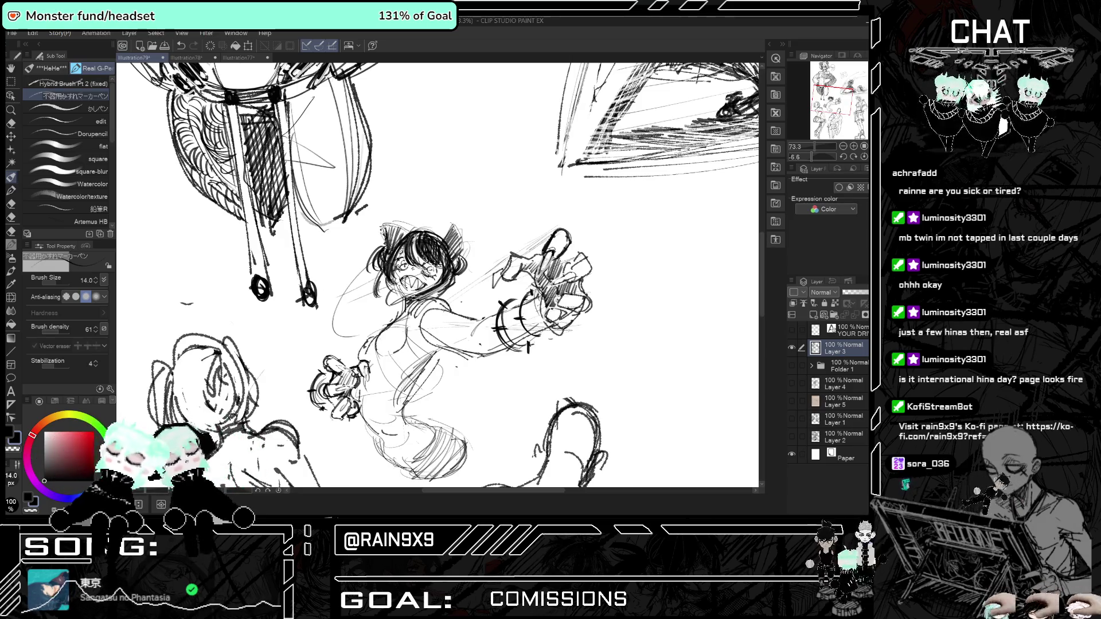
{"action": "left_click_drag", "start_coordinate": [386, 249], "coordinate": [370, 264]}
{"action": "key", "text": "h"}
{"action": "key", "text": "h"}
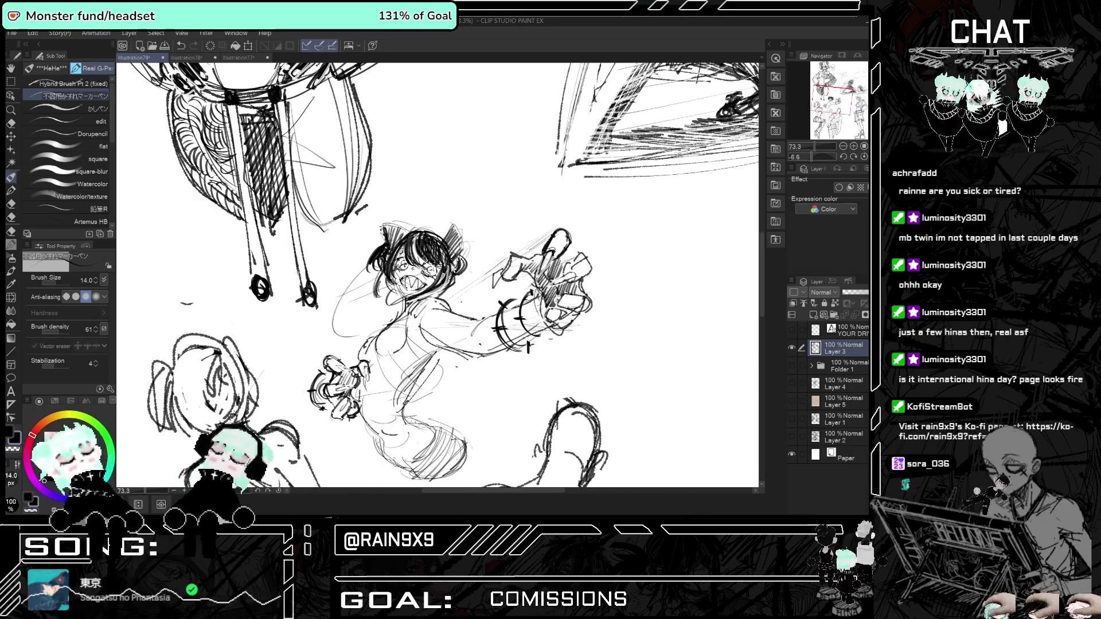
{"action": "scroll", "coordinate": [399, 270], "scroll_direction": "up", "scroll_amount": 2}
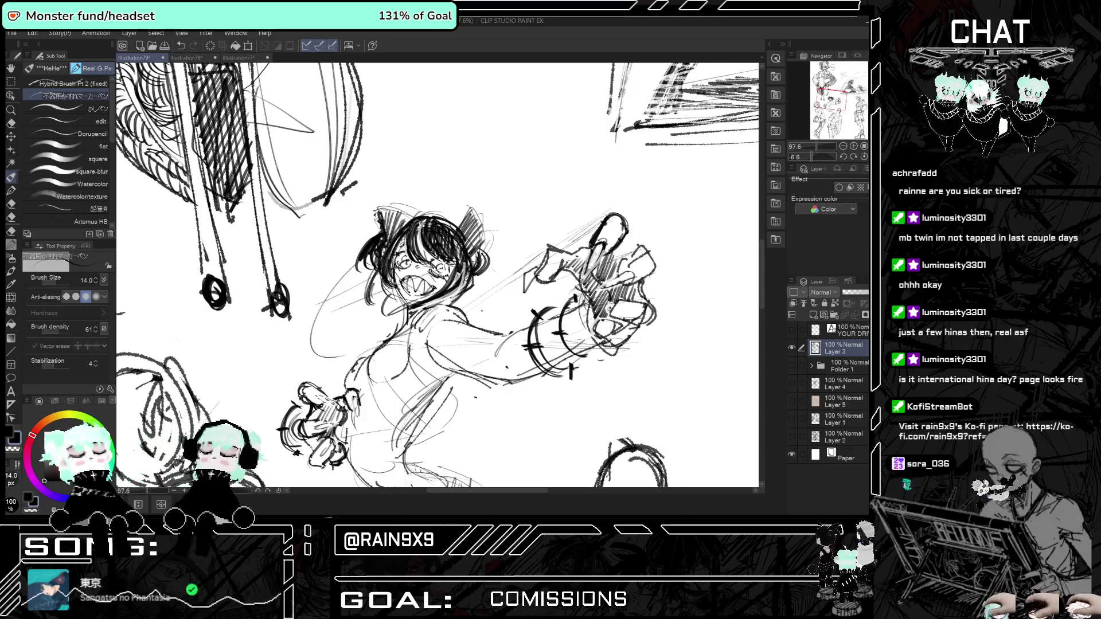
{"action": "key", "text": "h"}
{"action": "key", "text": "h"}
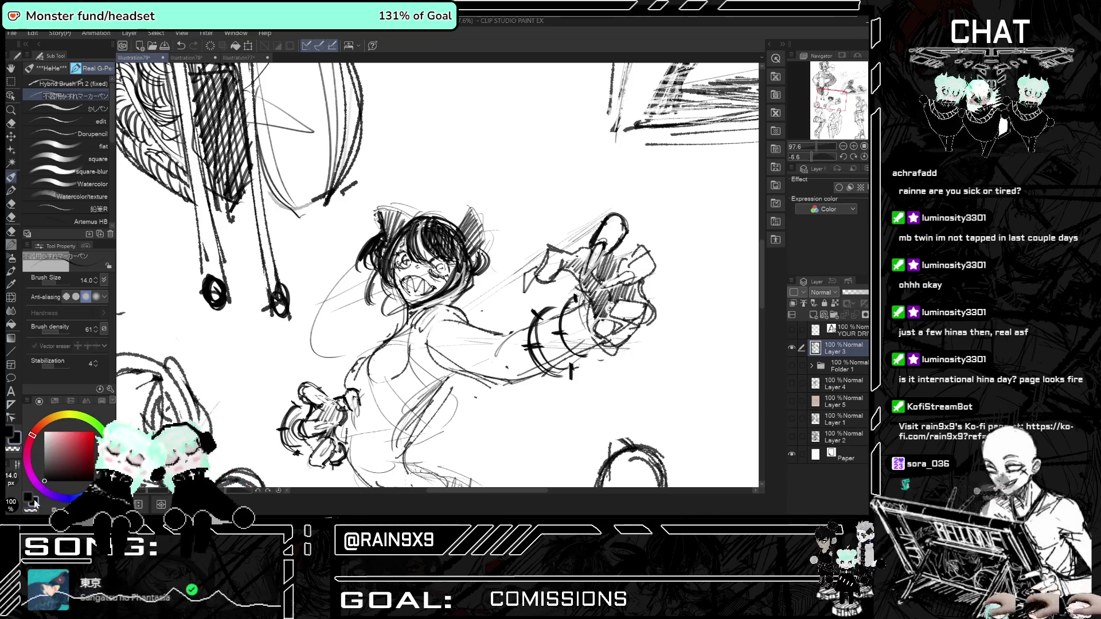
{"action": "key", "text": "ctrl+plus"}
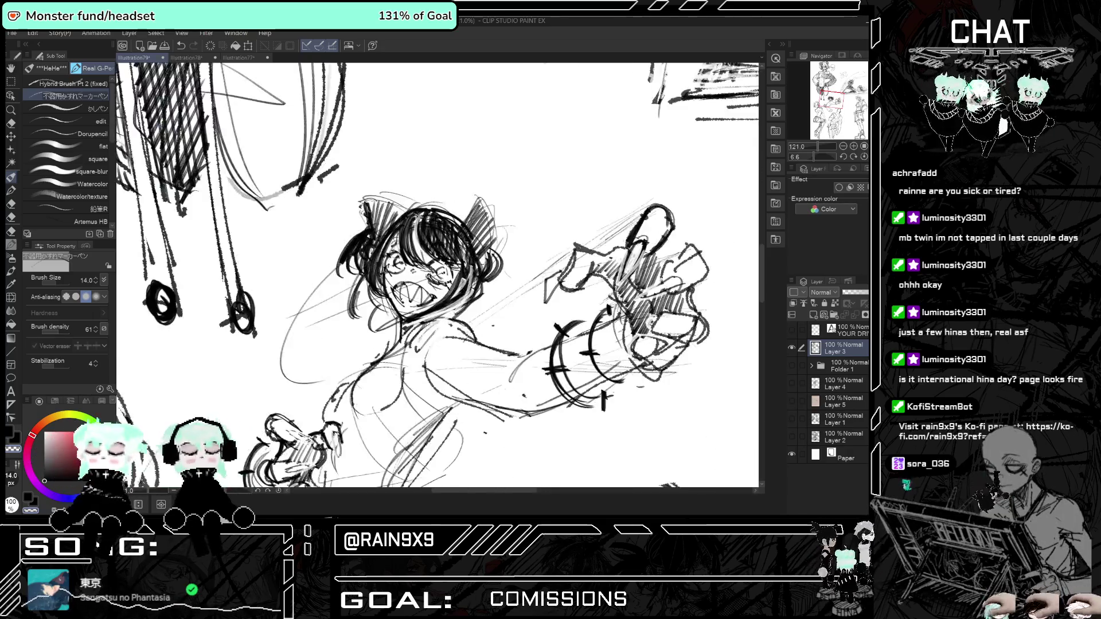
{"action": "scroll", "coordinate": [439, 275], "scroll_direction": "down", "scroll_amount": 10}
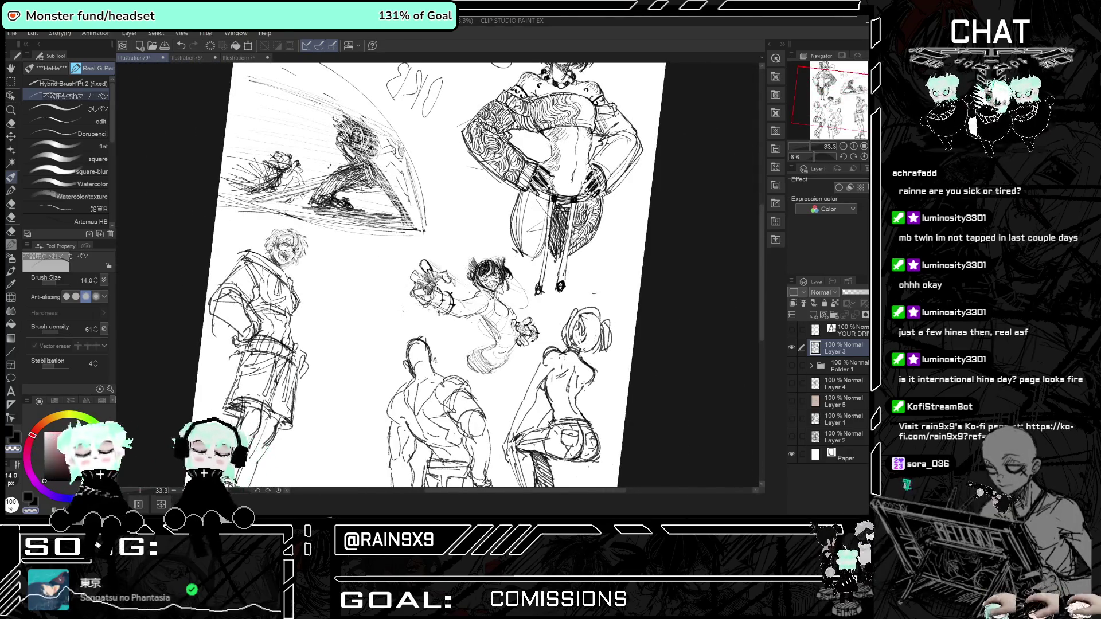
{"action": "key", "text": "h"}
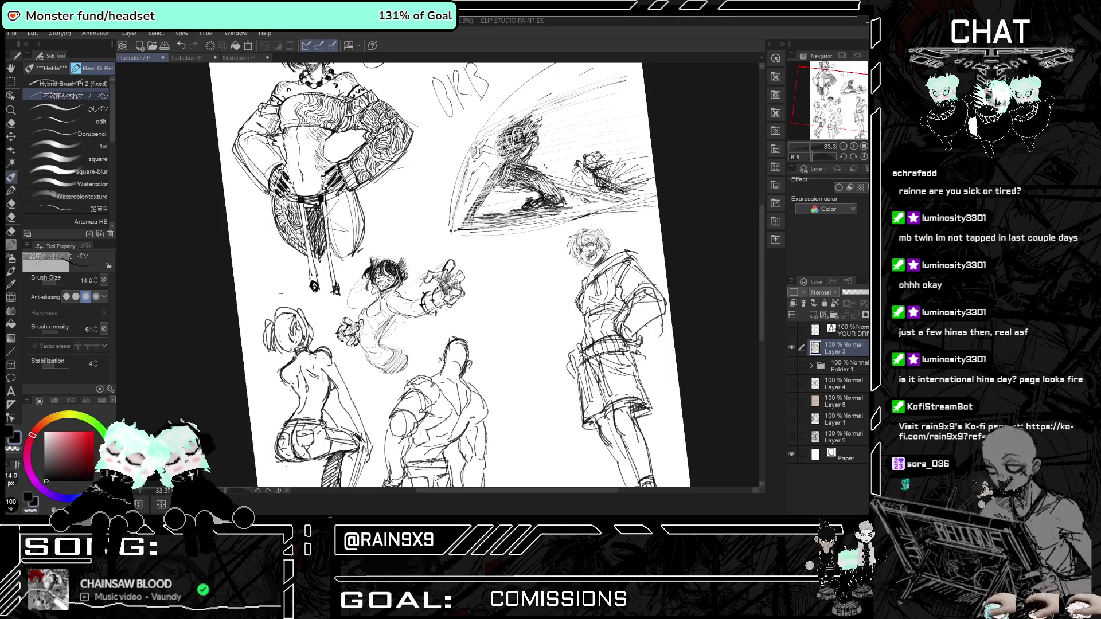
{"action": "scroll", "coordinate": [416, 313], "scroll_direction": "up", "scroll_amount": 2}
{"action": "scroll", "coordinate": [369, 290], "scroll_direction": "up", "scroll_amount": 2}
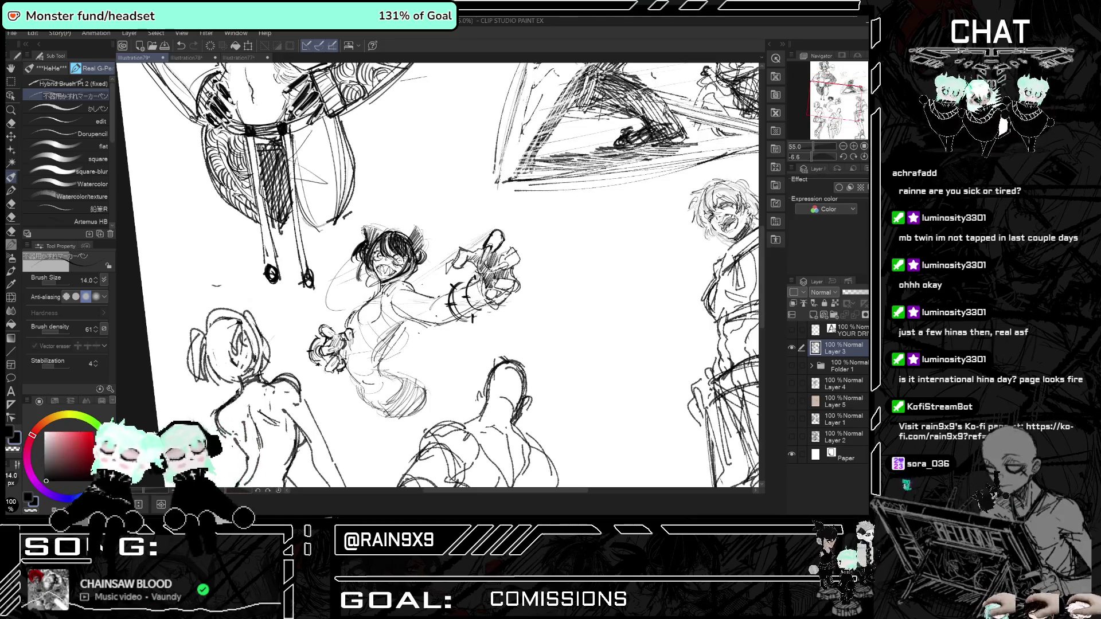
{"action": "left_click_drag", "start_coordinate": [368, 305], "coordinate": [362, 323]}
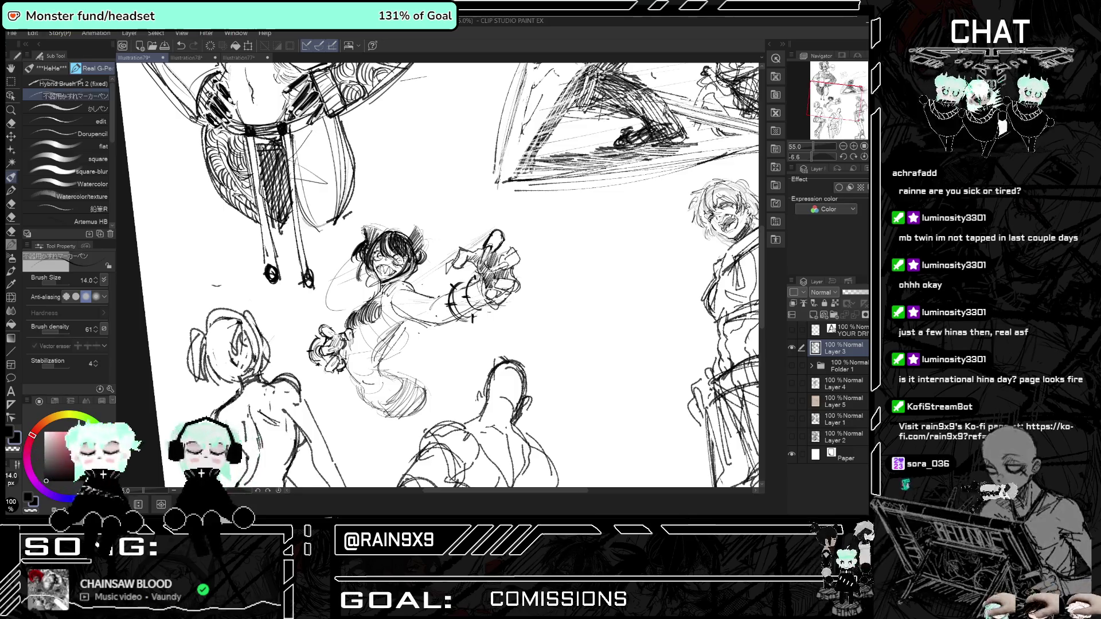
{"action": "scroll", "coordinate": [386, 277], "scroll_direction": "down", "scroll_amount": 2}
{"action": "key", "text": "h"}
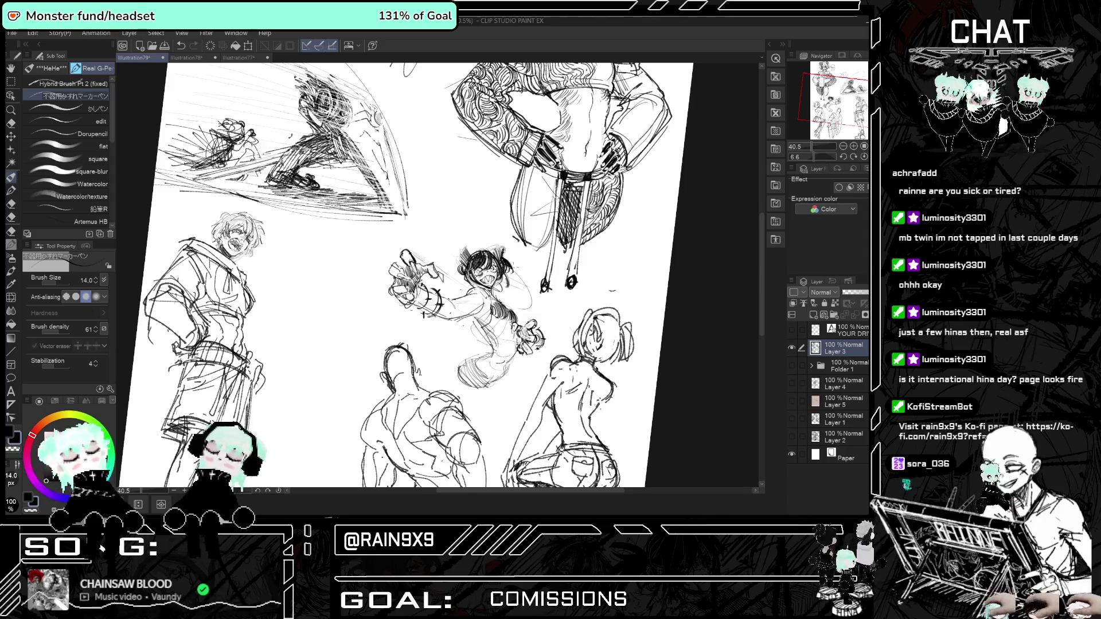
{"action": "key", "text": "h"}
{"action": "scroll", "coordinate": [514, 272], "scroll_direction": "up", "scroll_amount": 1}
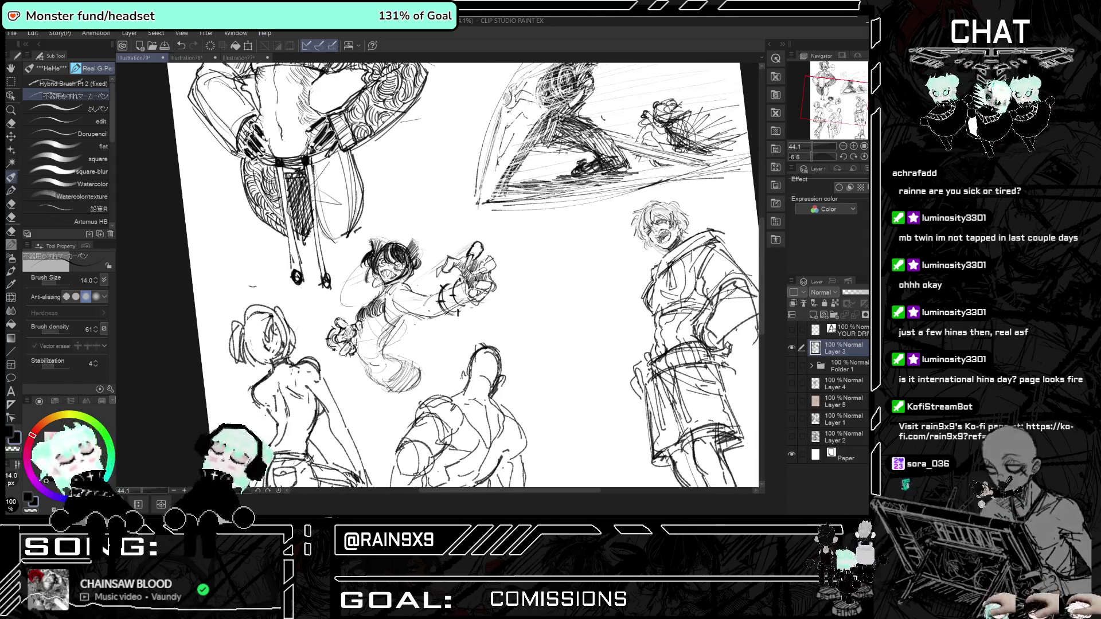
{"action": "key", "text": "h"}
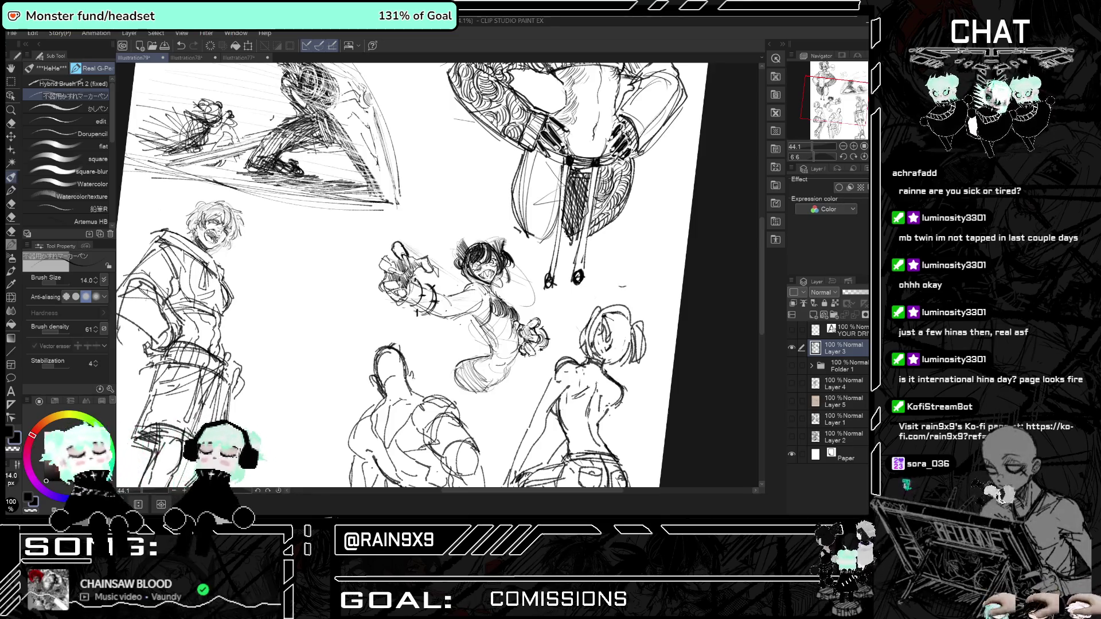
{"action": "key", "text": "h"}
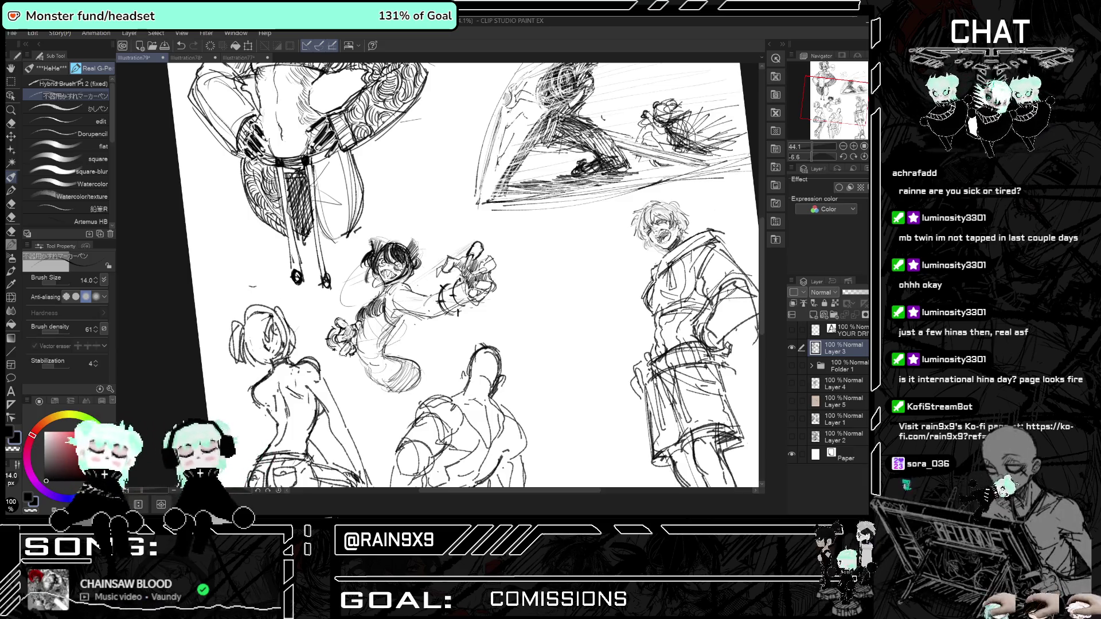
{"action": "key", "text": "h"}
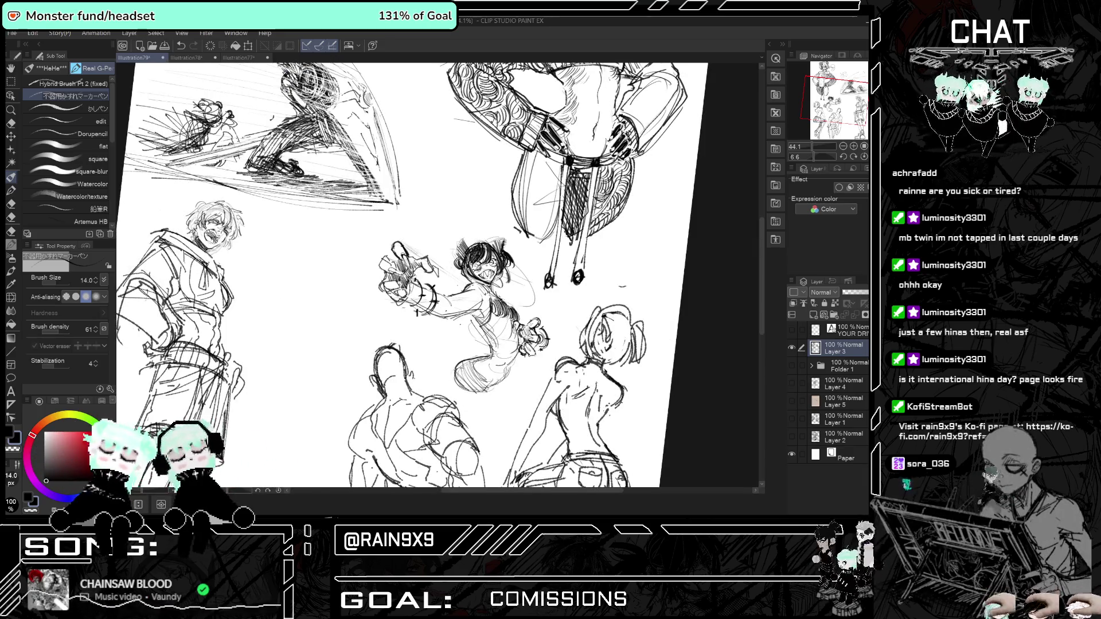
{"action": "key", "text": "h"}
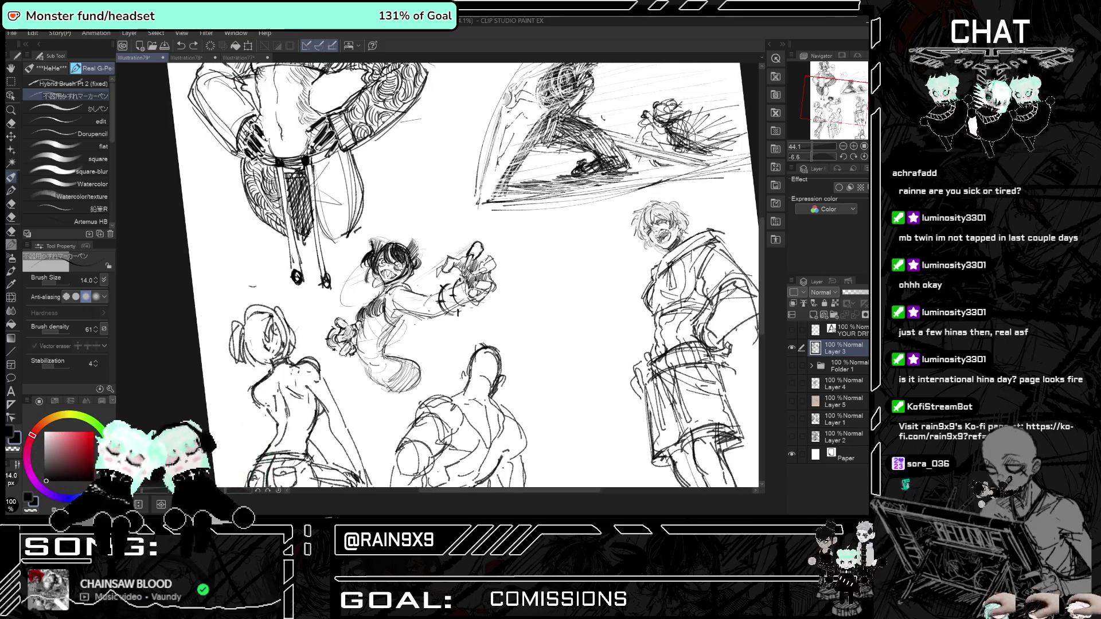
{"action": "key", "text": "h"}
{"action": "key", "text": "h"}
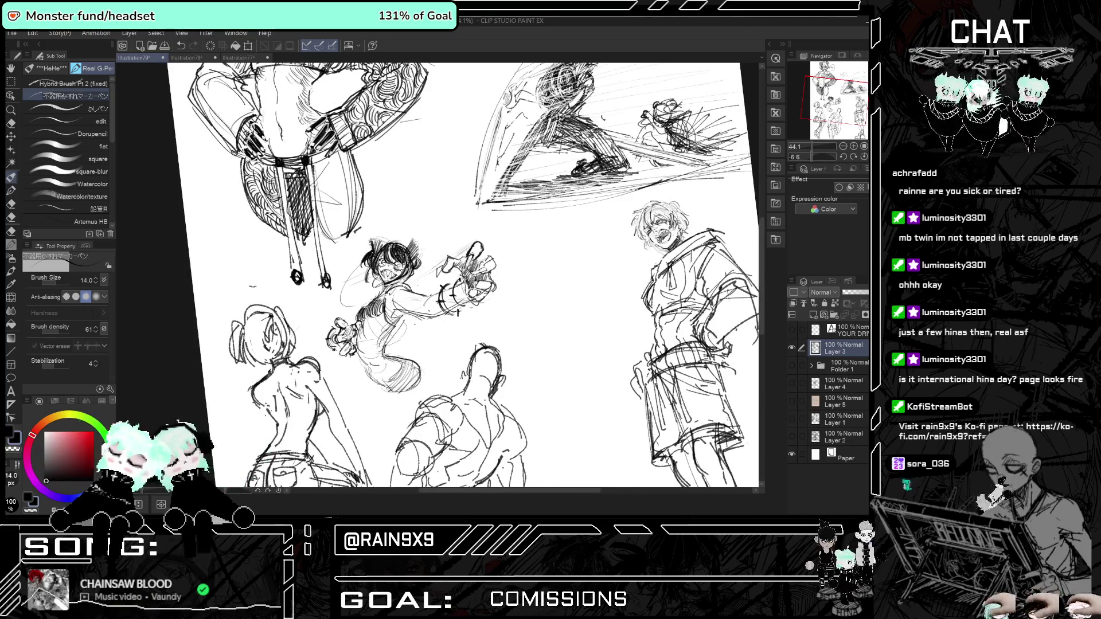
{"action": "key", "text": "h"}
{"action": "key", "text": "h"}
{"action": "scroll", "coordinate": [396, 332], "scroll_direction": "down", "scroll_amount": 3}
{"action": "scroll", "coordinate": [395, 333], "scroll_direction": "down", "scroll_amount": 2}
{"action": "scroll", "coordinate": [395, 333], "scroll_direction": "down", "scroll_amount": 1}
{"action": "scroll", "coordinate": [395, 321], "scroll_direction": "up", "scroll_amount": 1}
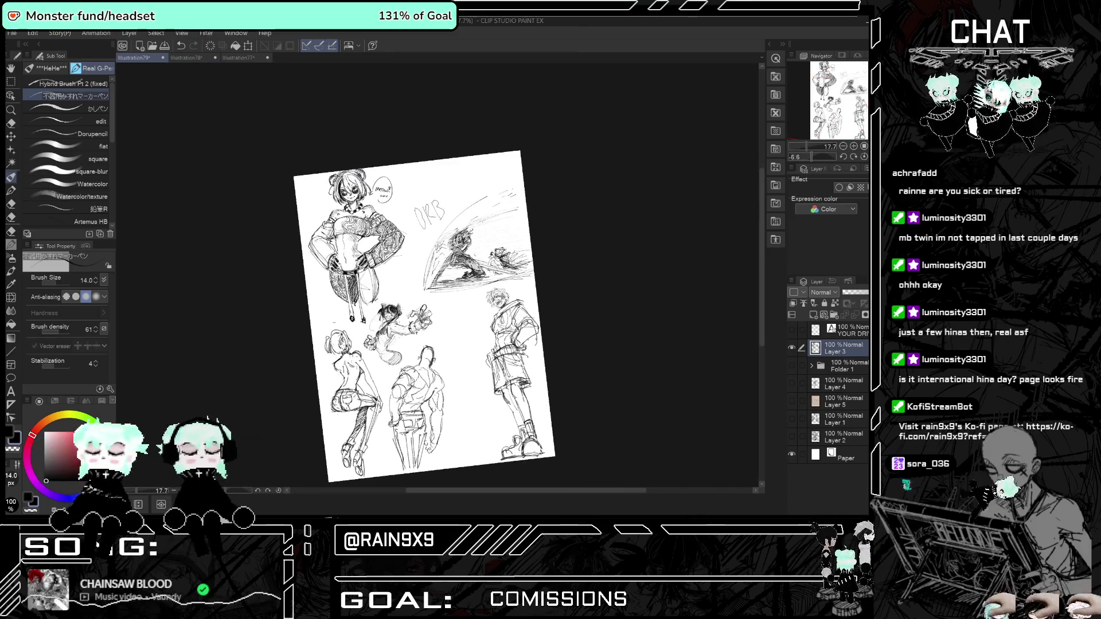
{"action": "scroll", "coordinate": [396, 321], "scroll_direction": "up", "scroll_amount": 1}
{"action": "scroll", "coordinate": [396, 321], "scroll_direction": "up", "scroll_amount": 1}
{"action": "scroll", "coordinate": [396, 321], "scroll_direction": "up", "scroll_amount": 2}
{"action": "scroll", "coordinate": [395, 321], "scroll_direction": "up", "scroll_amount": 1}
{"action": "scroll", "coordinate": [396, 321], "scroll_direction": "down", "scroll_amount": 1}
{"action": "scroll", "coordinate": [396, 322], "scroll_direction": "up", "scroll_amount": 1}
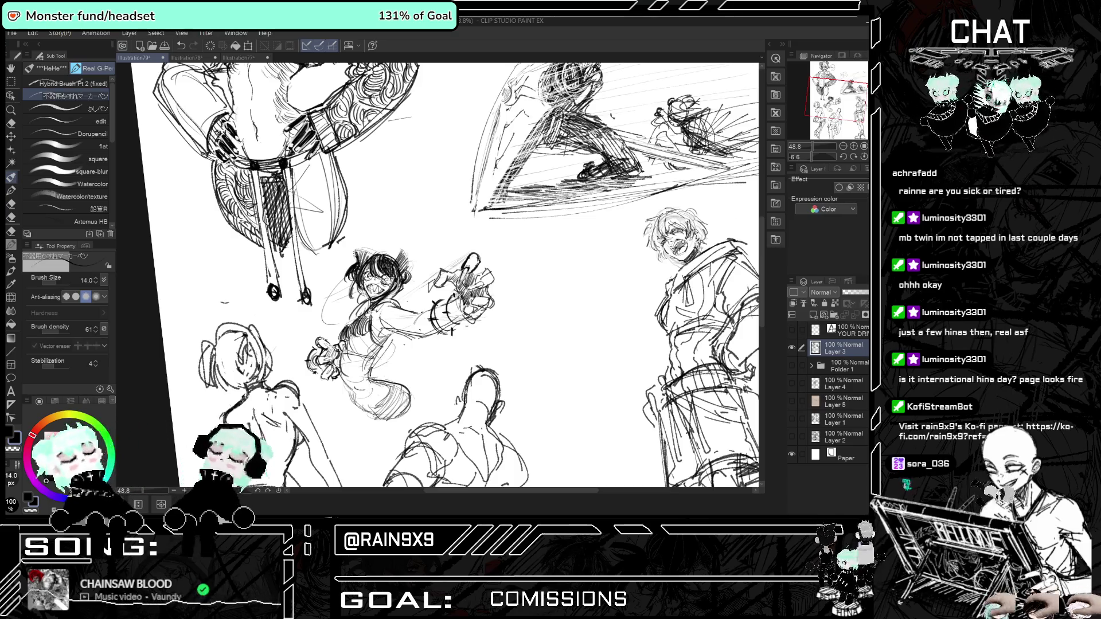
{"action": "key", "text": "h"}
{"action": "key", "text": "ctrl+minus"}
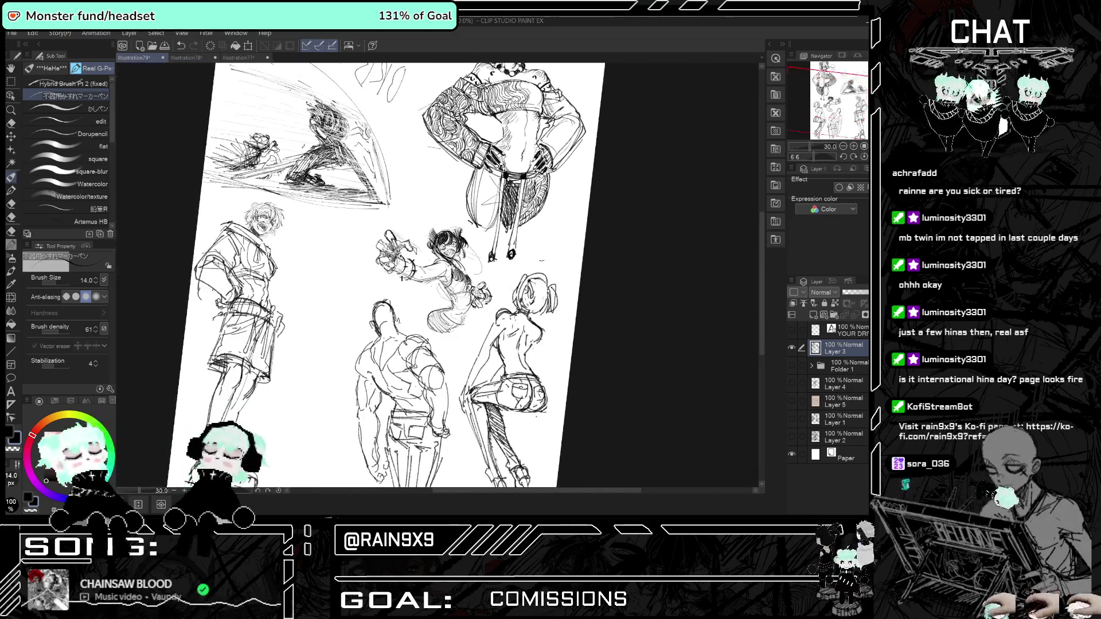
{"action": "key", "text": "h"}
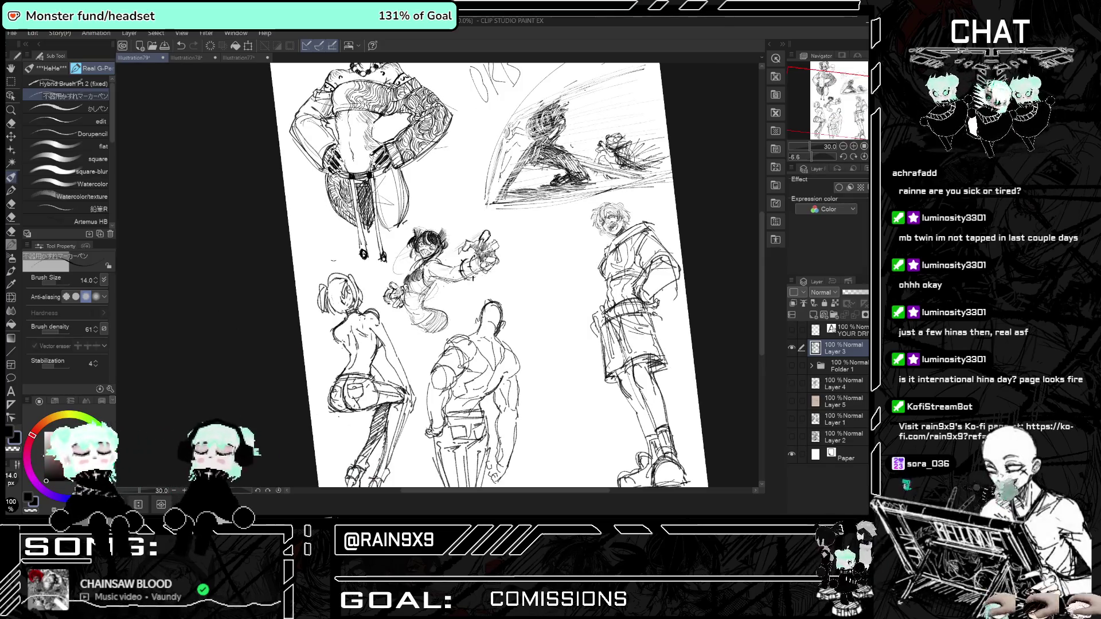
{"action": "key", "text": "ctrl+minus"}
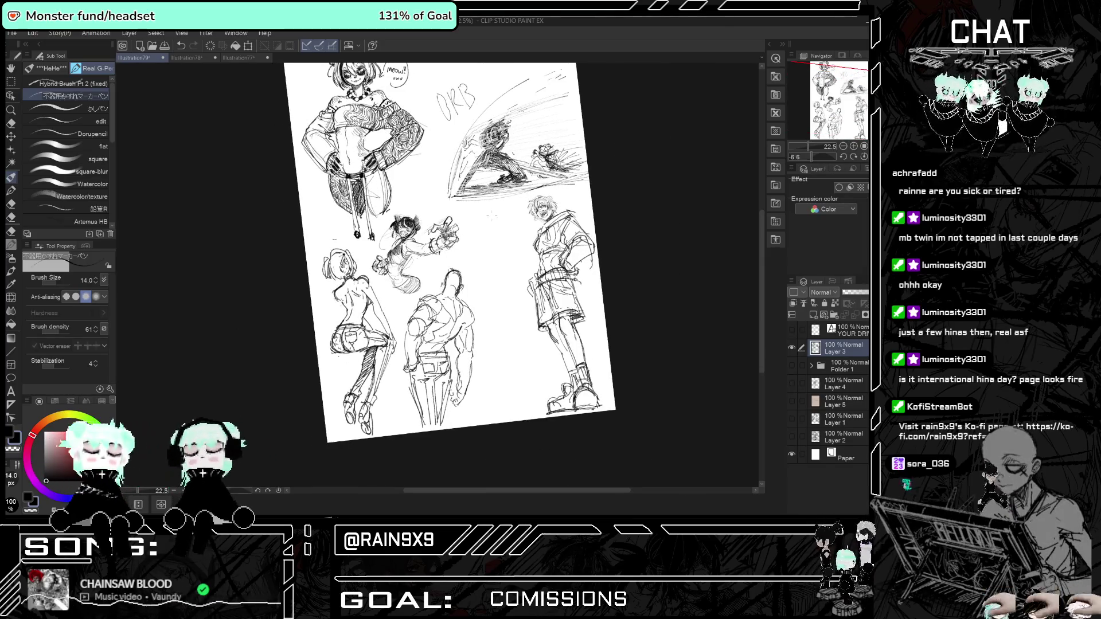
{"action": "scroll", "coordinate": [313, 273], "scroll_direction": "up", "scroll_amount": 3}
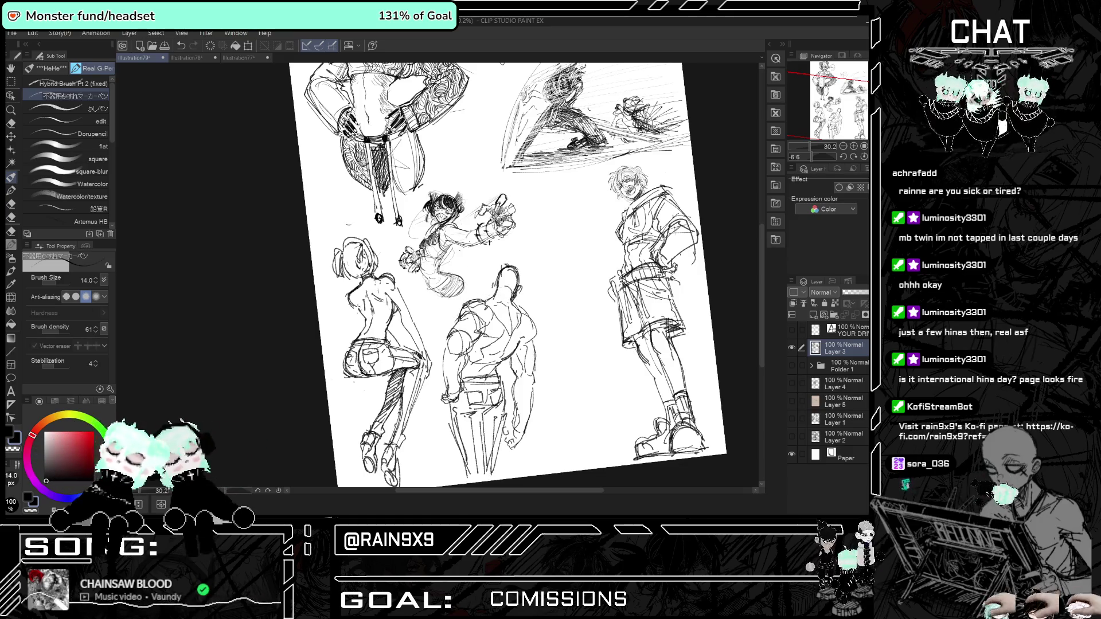
{"action": "key", "text": "h"}
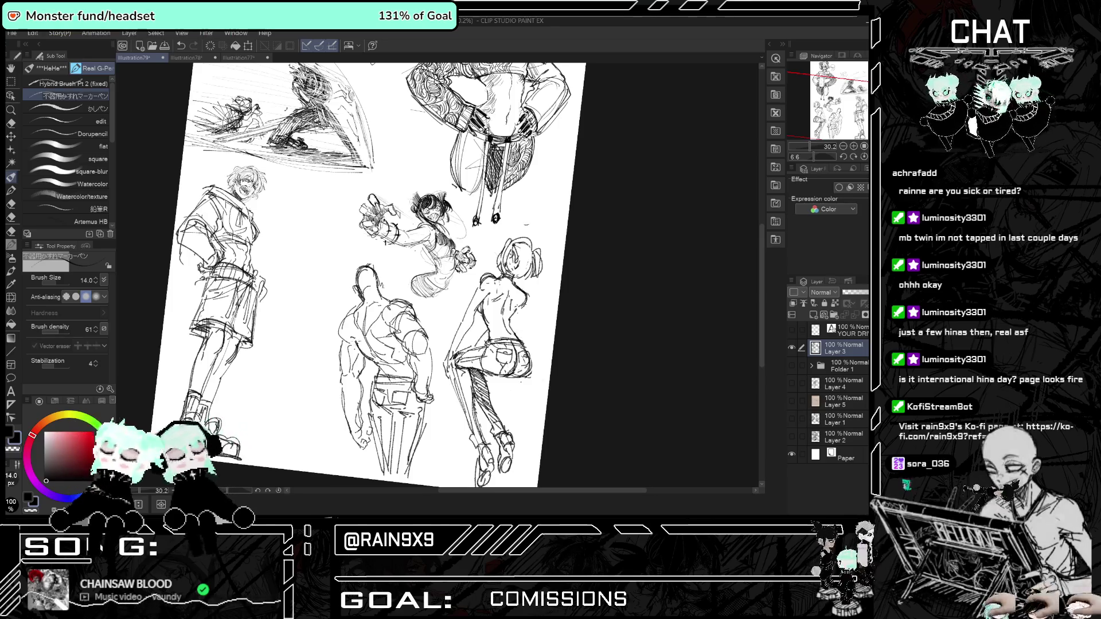
{"action": "key", "text": "h"}
{"action": "key", "text": "h"}
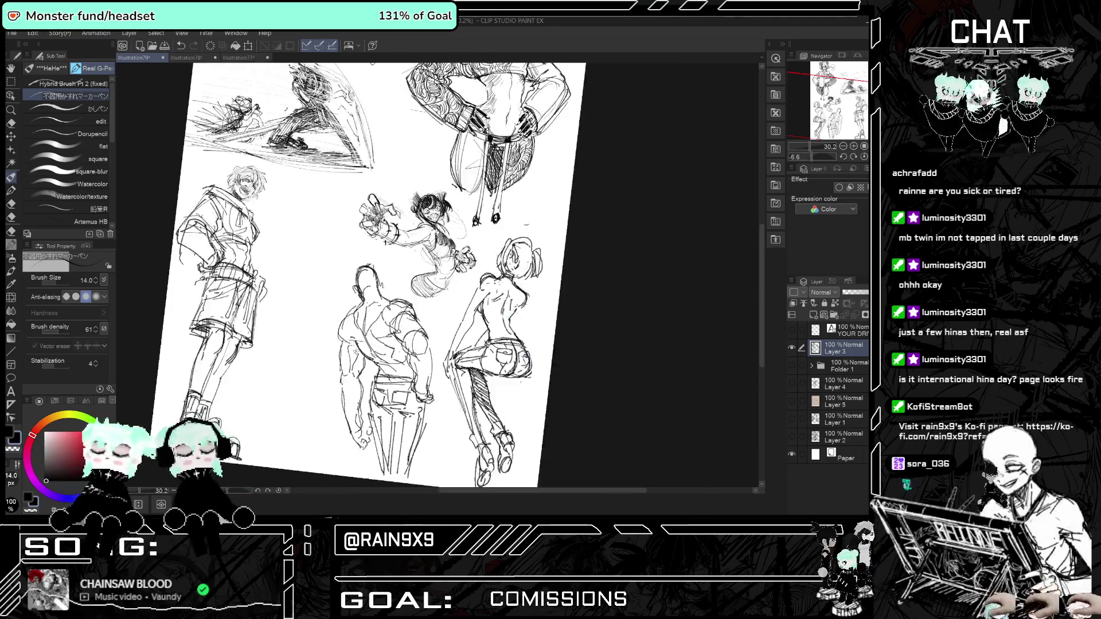
{"action": "key", "text": "h"}
{"action": "key", "text": "ctrl+minus"}
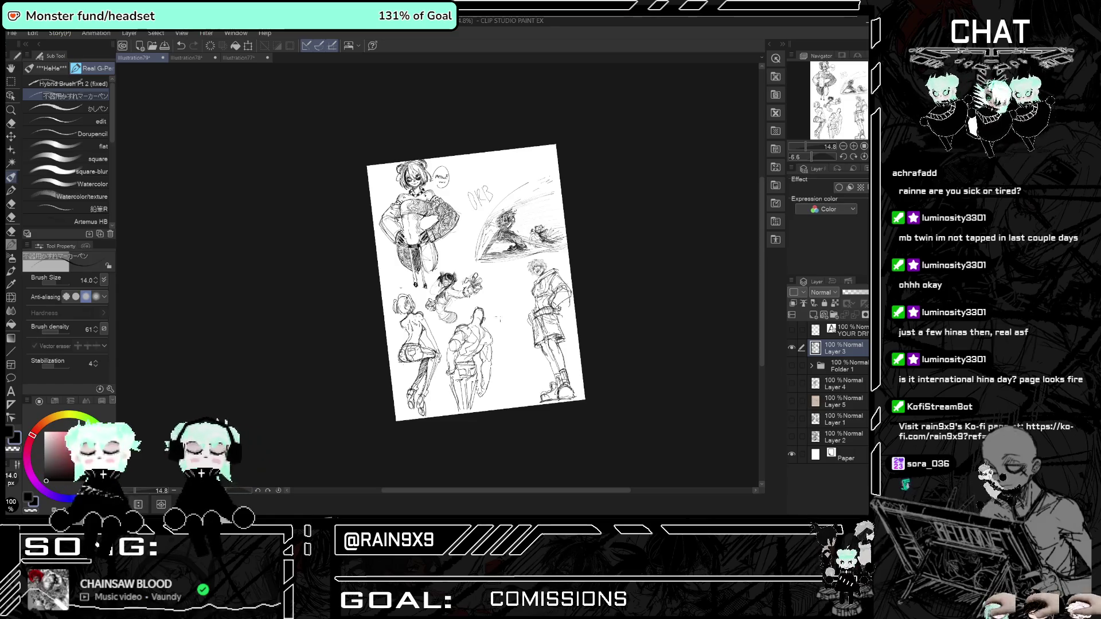
{"action": "scroll", "coordinate": [453, 276], "scroll_direction": "up", "scroll_amount": 2}
{"action": "scroll", "coordinate": [453, 275], "scroll_direction": "down", "scroll_amount": 2}
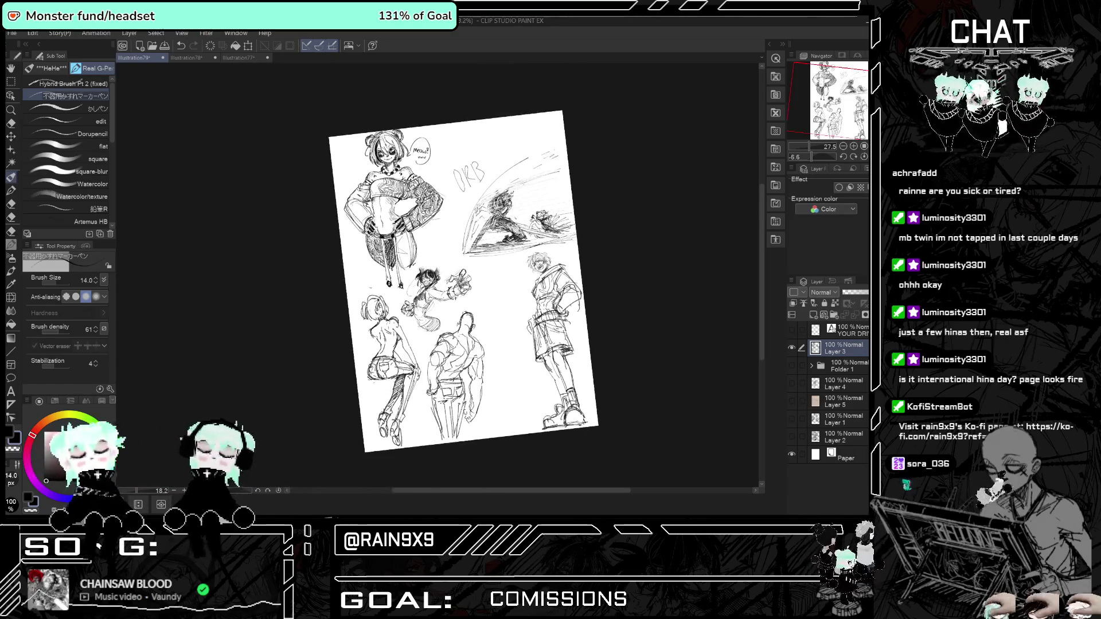
Switch to the Hybrid Brush Pt 2 (fixed) sub tool and zoom in on the blank area.
{"action": "scroll", "coordinate": [552, 369], "scroll_direction": "up", "scroll_amount": 2}
{"action": "left_click", "coordinate": [71, 85]}
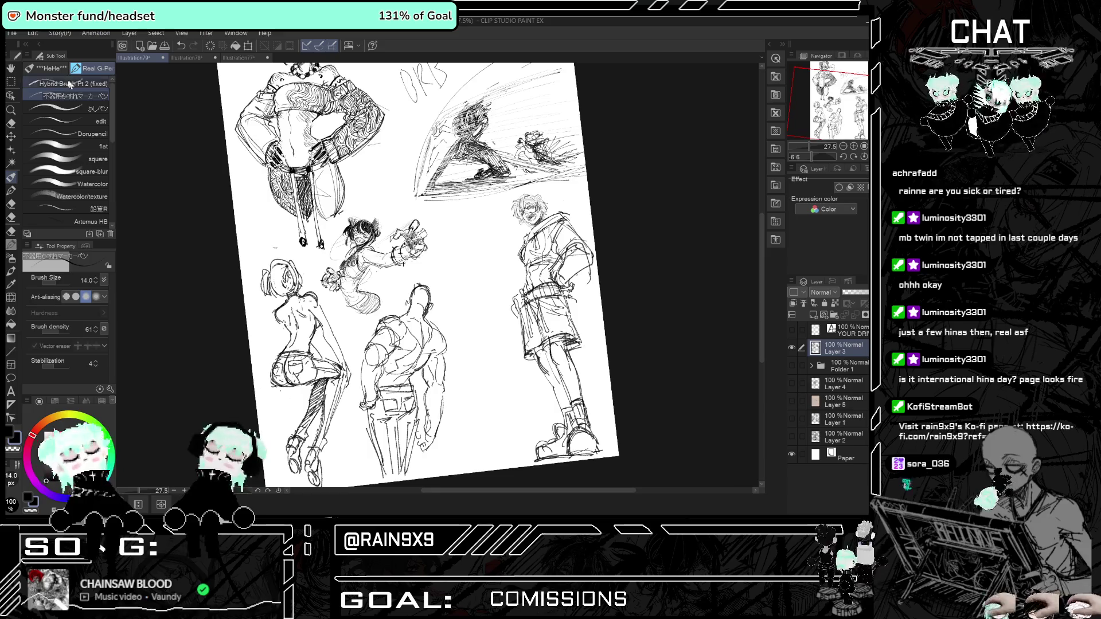
{"action": "scroll", "coordinate": [489, 269], "scroll_direction": "up", "scroll_amount": 1}
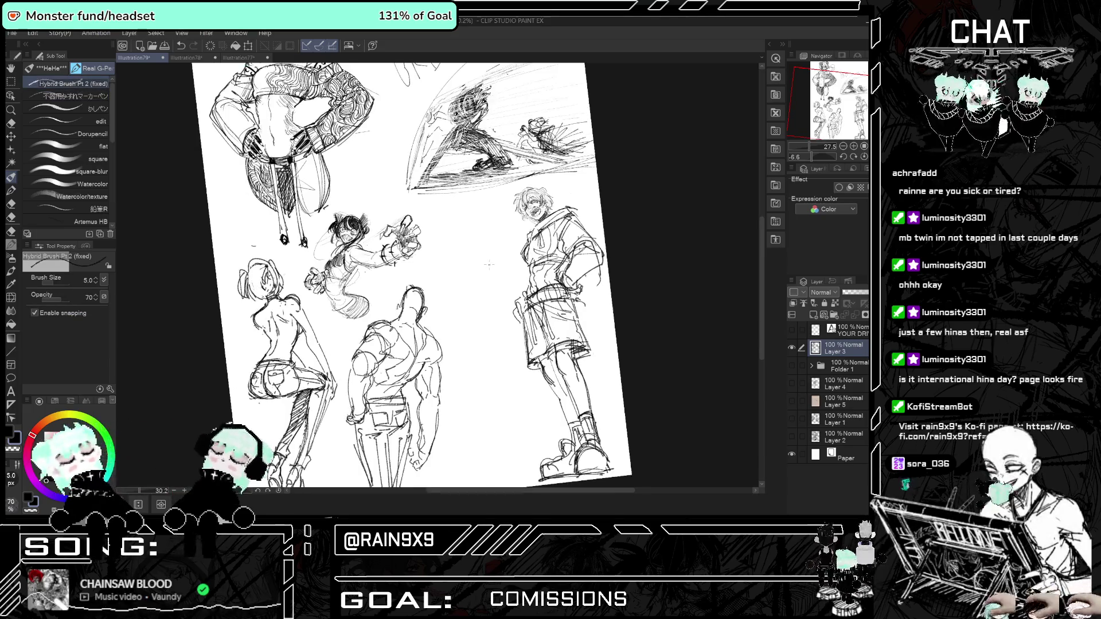
{"action": "scroll", "coordinate": [488, 269], "scroll_direction": "up", "scroll_amount": 1}
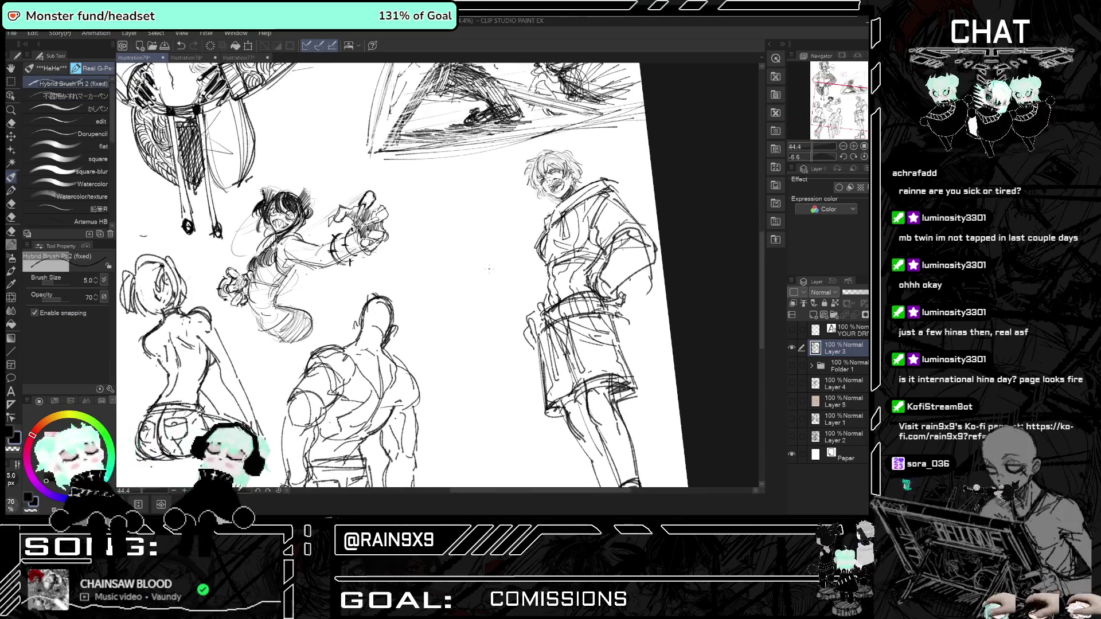
{"action": "scroll", "coordinate": [489, 269], "scroll_direction": "up", "scroll_amount": 1}
{"action": "scroll", "coordinate": [488, 269], "scroll_direction": "up", "scroll_amount": 1}
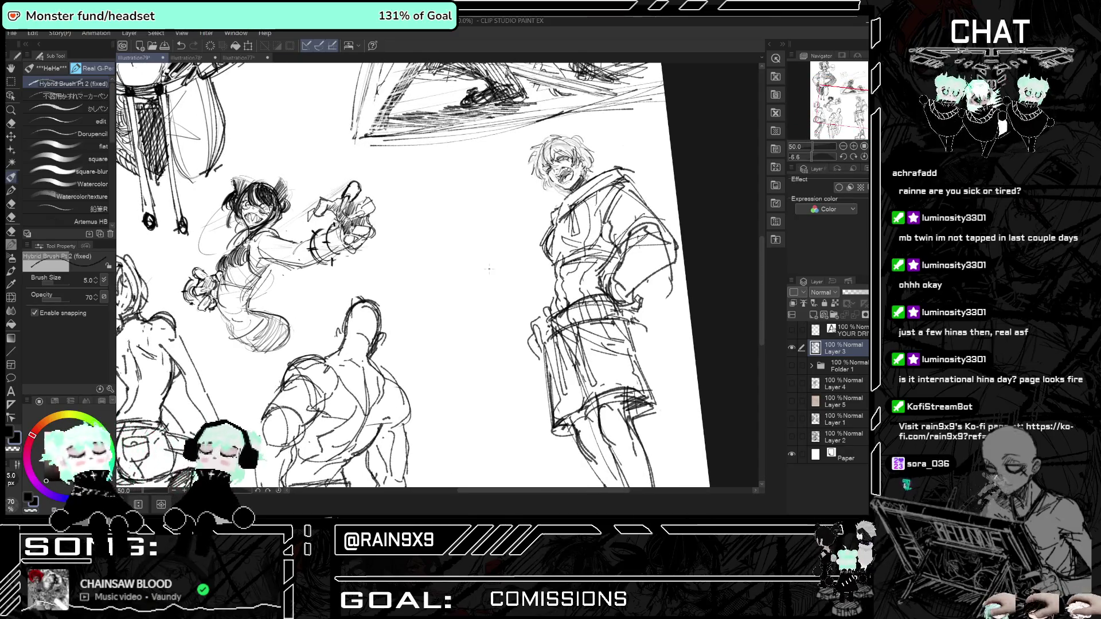
{"action": "scroll", "coordinate": [488, 268], "scroll_direction": "up", "scroll_amount": 1}
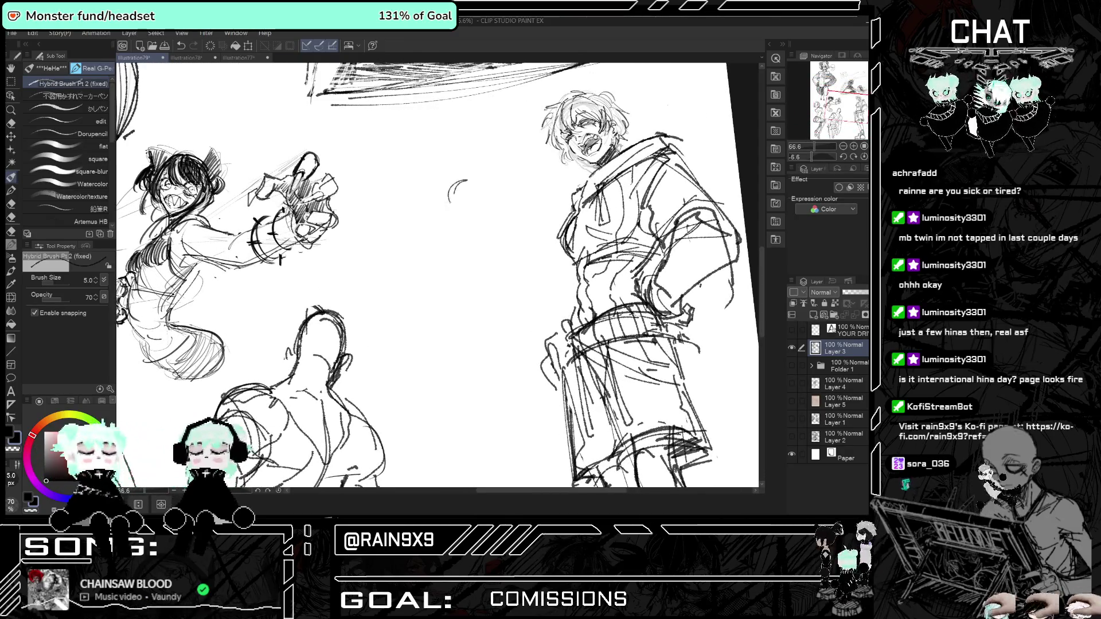
Sketch a bent leg with rounded knee, right contour and bare foot, checking it mirrored.
{"action": "left_click_drag", "start_coordinate": [459, 239], "coordinate": [490, 234]}
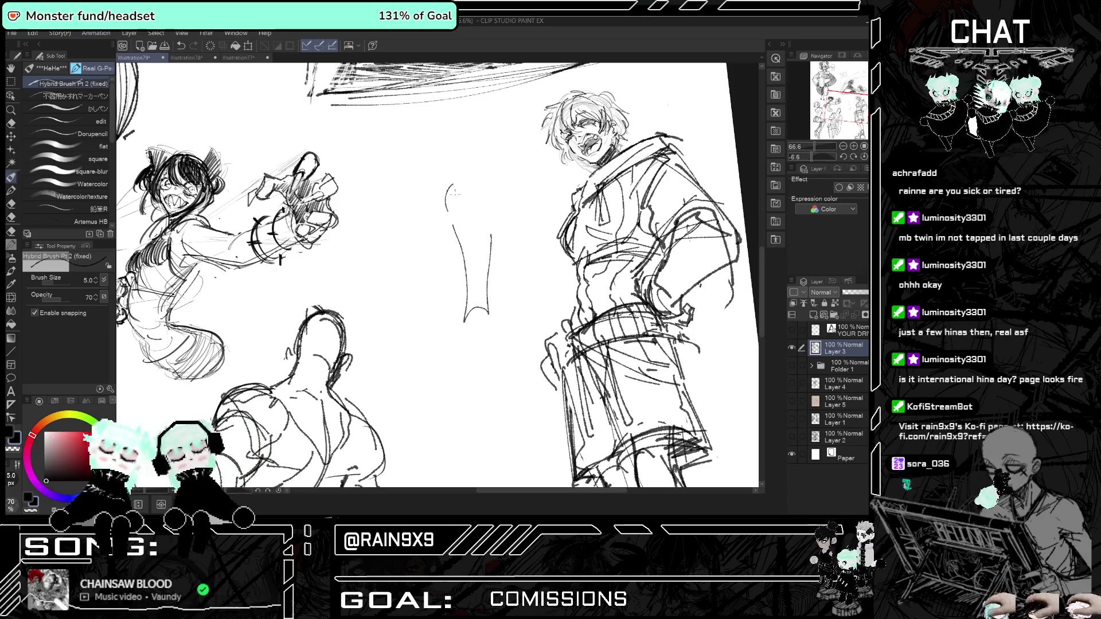
{"action": "left_click_drag", "start_coordinate": [448, 200], "coordinate": [480, 195]}
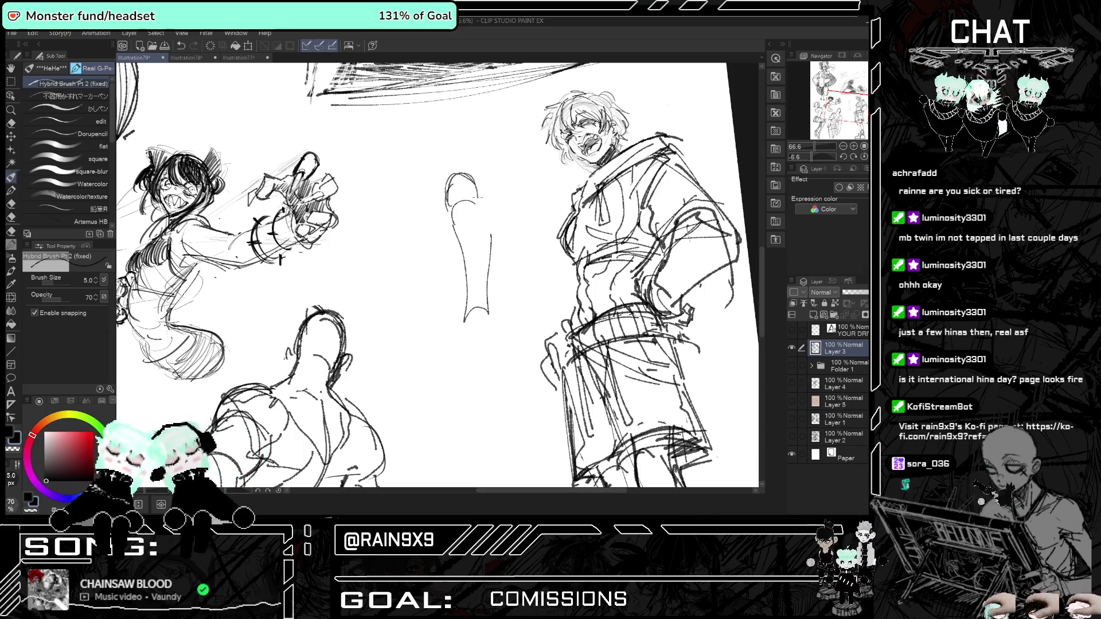
{"action": "mouse_move", "coordinate": [491, 238]}
{"action": "left_mouse_down"}
{"action": "mouse_move", "coordinate": [488, 292]}
{"action": "mouse_move", "coordinate": [472, 301]}
{"action": "mouse_move", "coordinate": [459, 351]}
{"action": "left_mouse_up"}
{"action": "mouse_move", "coordinate": [469, 311]}
{"action": "left_mouse_down"}
{"action": "mouse_move", "coordinate": [490, 355]}
{"action": "mouse_move", "coordinate": [464, 365]}
{"action": "mouse_move", "coordinate": [491, 360]}
{"action": "left_mouse_up"}
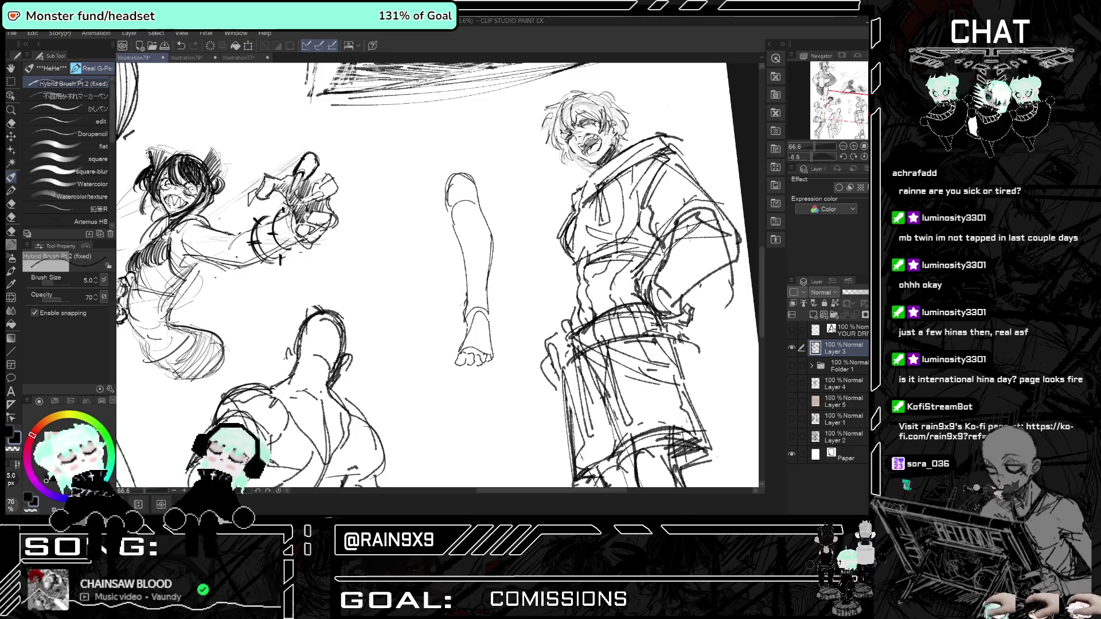
{"action": "left_click_drag", "start_coordinate": [488, 295], "coordinate": [492, 318]}
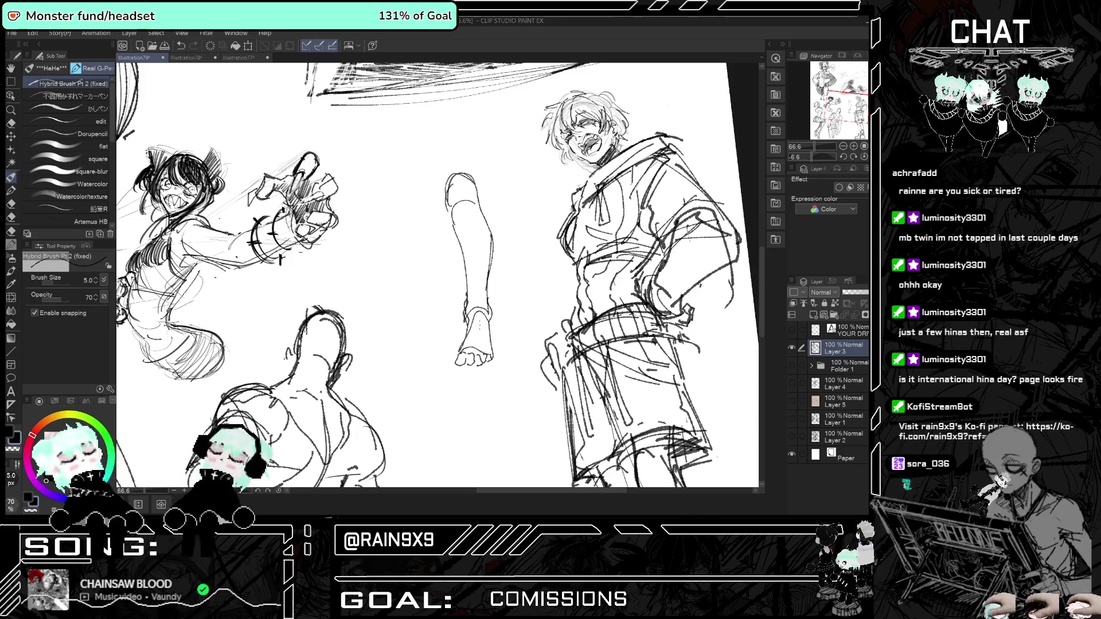
{"action": "key", "text": "h"}
{"action": "key", "text": "h"}
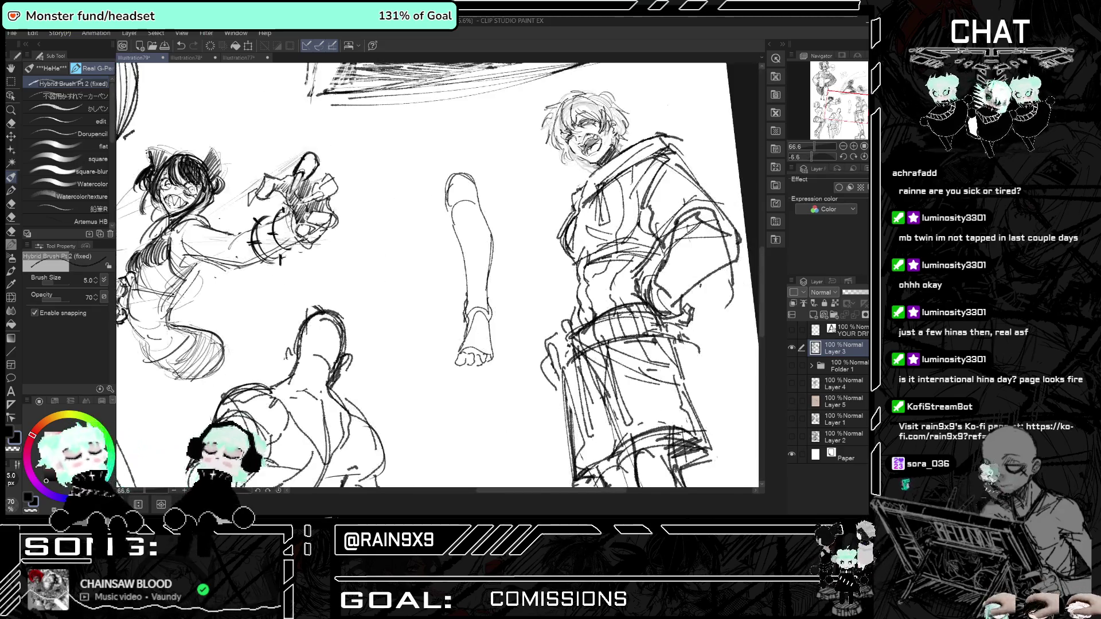
{"action": "key", "text": "h"}
{"action": "key", "text": "h"}
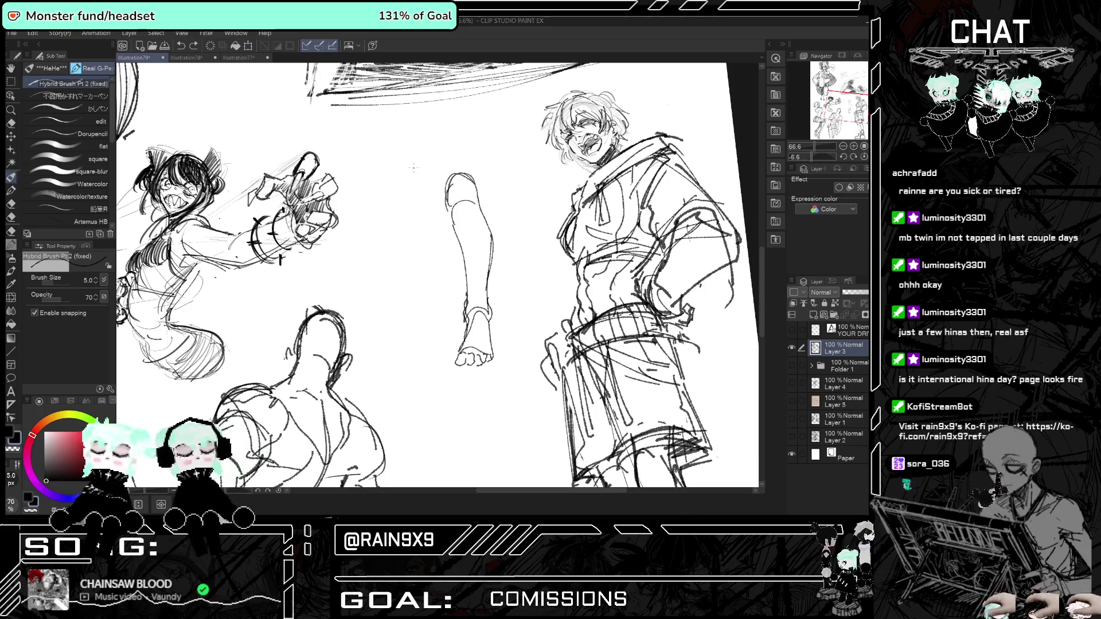
Draw the contours of a second leg left of the first leg sketch, checking it mirrored.
{"action": "left_click_drag", "start_coordinate": [391, 181], "coordinate": [369, 329]}
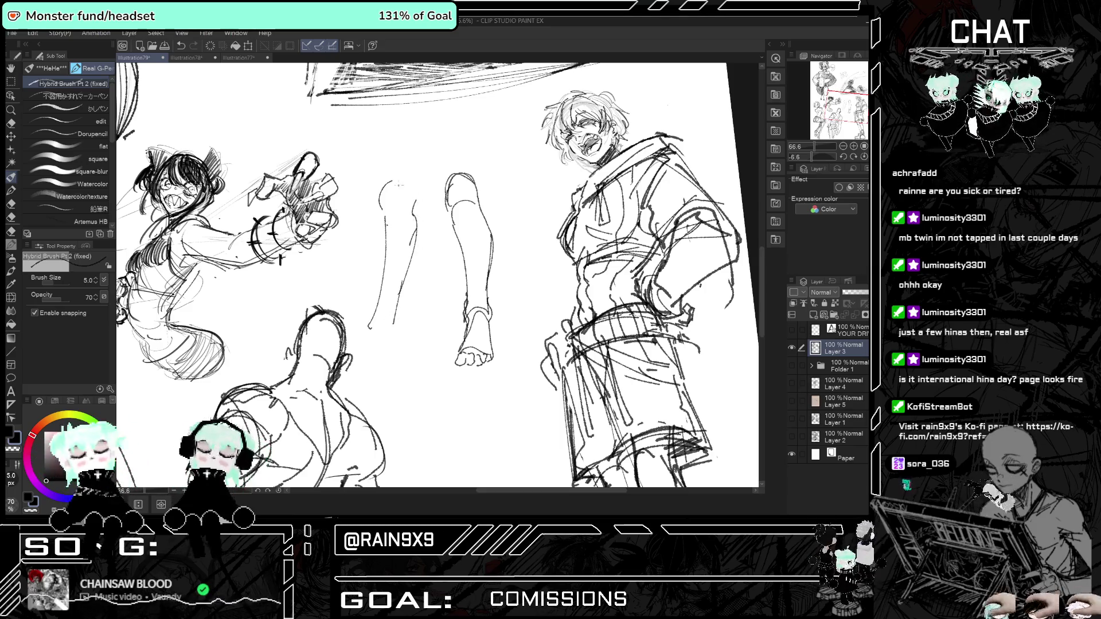
{"action": "mouse_move", "coordinate": [378, 305]}
{"action": "left_mouse_down"}
{"action": "mouse_move", "coordinate": [372, 337]}
{"action": "mouse_move", "coordinate": [403, 348]}
{"action": "left_mouse_up"}
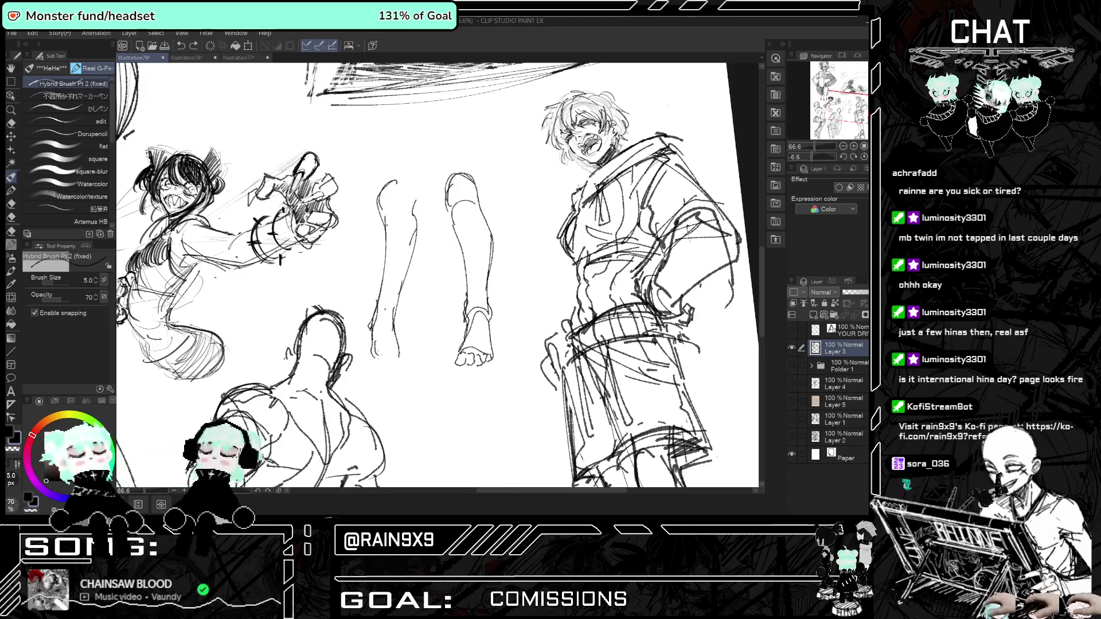
{"action": "left_click_drag", "start_coordinate": [371, 322], "coordinate": [351, 359]}
{"action": "key", "text": "h"}
{"action": "key", "text": "h"}
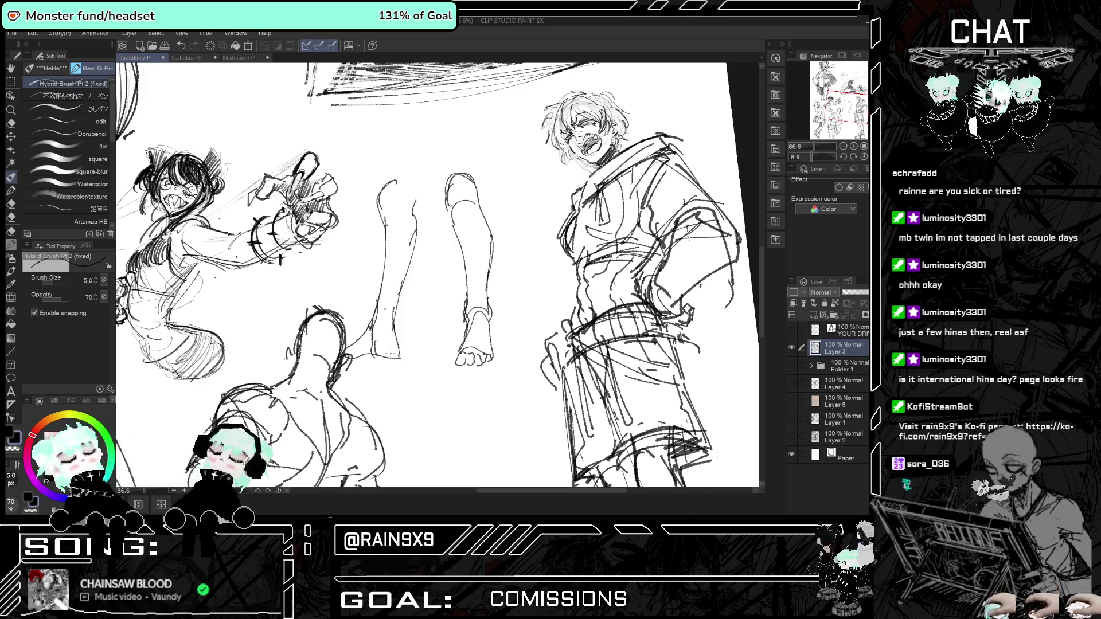
{"action": "key", "text": "ctrl+0"}
Draw the curved limb outline and hand shape in the blank space, redoing two misplaced strokes.
{"action": "scroll", "coordinate": [379, 308], "scroll_direction": "up", "scroll_amount": 5}
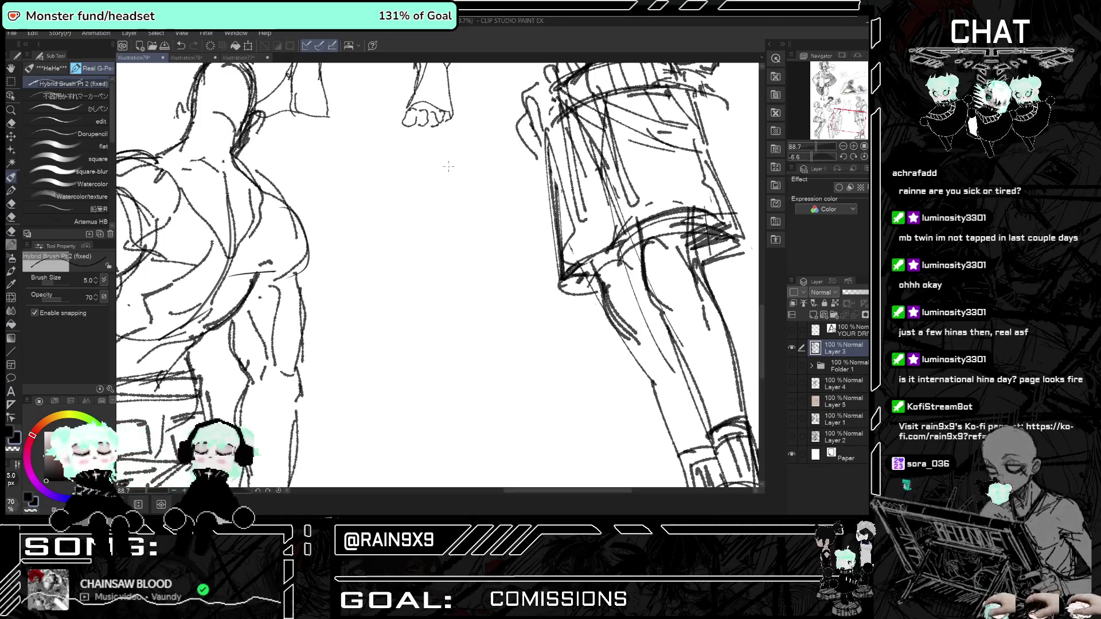
{"action": "left_click_drag", "start_coordinate": [427, 259], "coordinate": [439, 293]}
{"action": "key", "text": "h"}
{"action": "key", "text": "h"}
{"action": "key", "text": "ctrl+z"}
{"action": "mouse_move", "coordinate": [365, 305]}
{"action": "left_mouse_down"}
{"action": "mouse_move", "coordinate": [438, 263]}
{"action": "mouse_move", "coordinate": [404, 340]}
{"action": "left_mouse_up"}
{"action": "key", "text": "ctrl+z"}
{"action": "left_click_drag", "start_coordinate": [462, 267], "coordinate": [401, 346]}
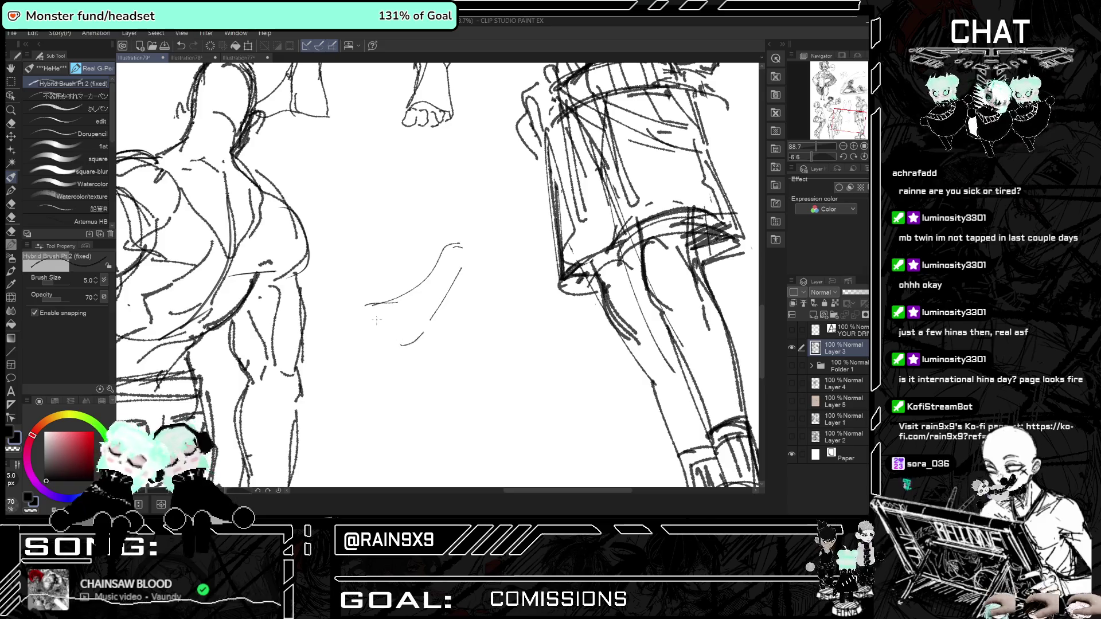
{"action": "mouse_move", "coordinate": [441, 256]}
{"action": "left_mouse_down"}
{"action": "mouse_move", "coordinate": [428, 267]}
{"action": "mouse_move", "coordinate": [467, 224]}
{"action": "mouse_move", "coordinate": [464, 268]}
{"action": "left_mouse_up"}
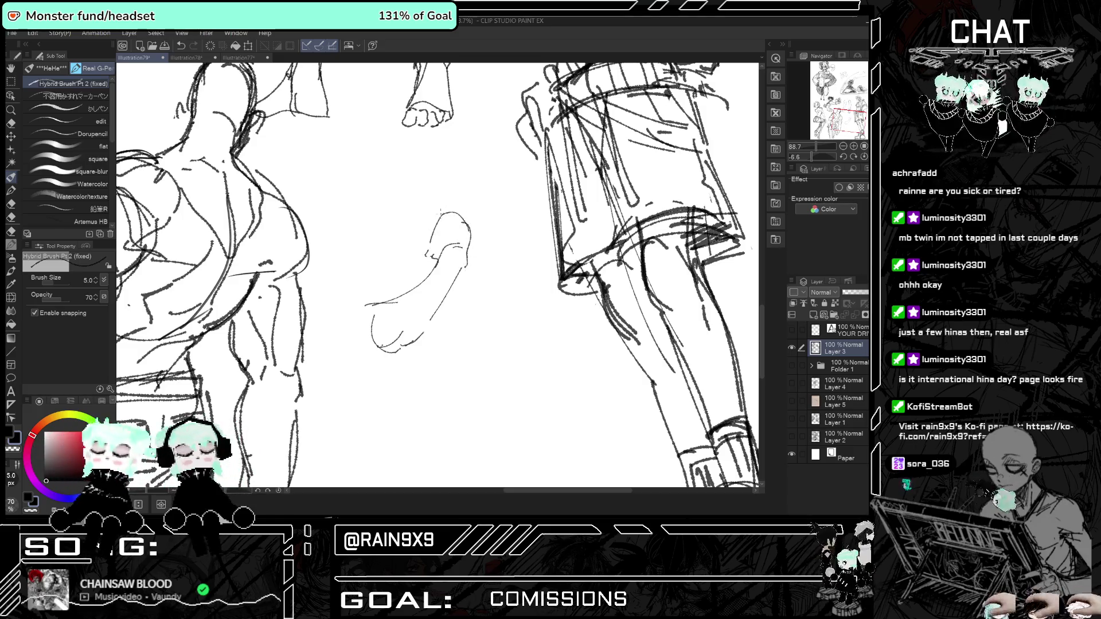
{"action": "left_click_drag", "start_coordinate": [451, 208], "coordinate": [453, 218]}
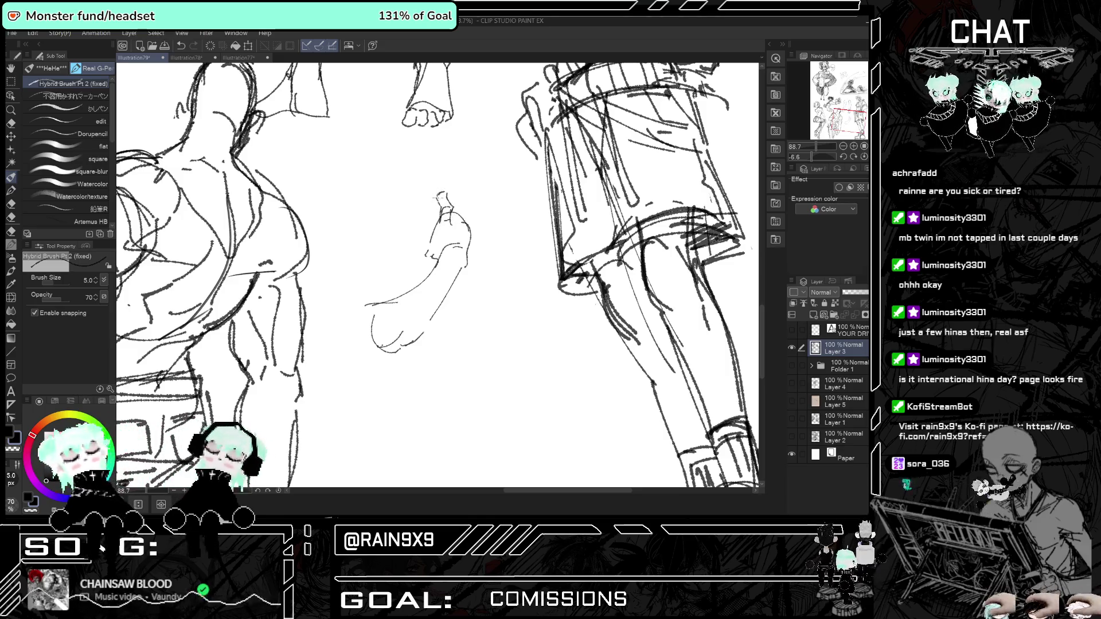
Add curled finger strokes to the small hand, checking it mirrored and undoing a misstroke.
{"action": "key", "text": "h"}
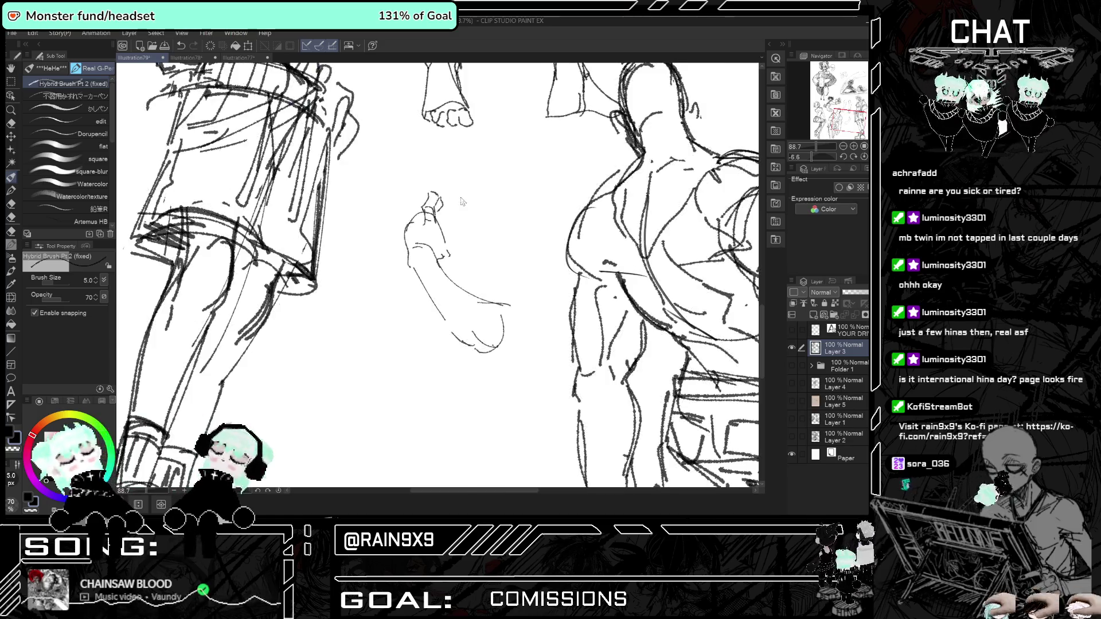
{"action": "key", "text": "h"}
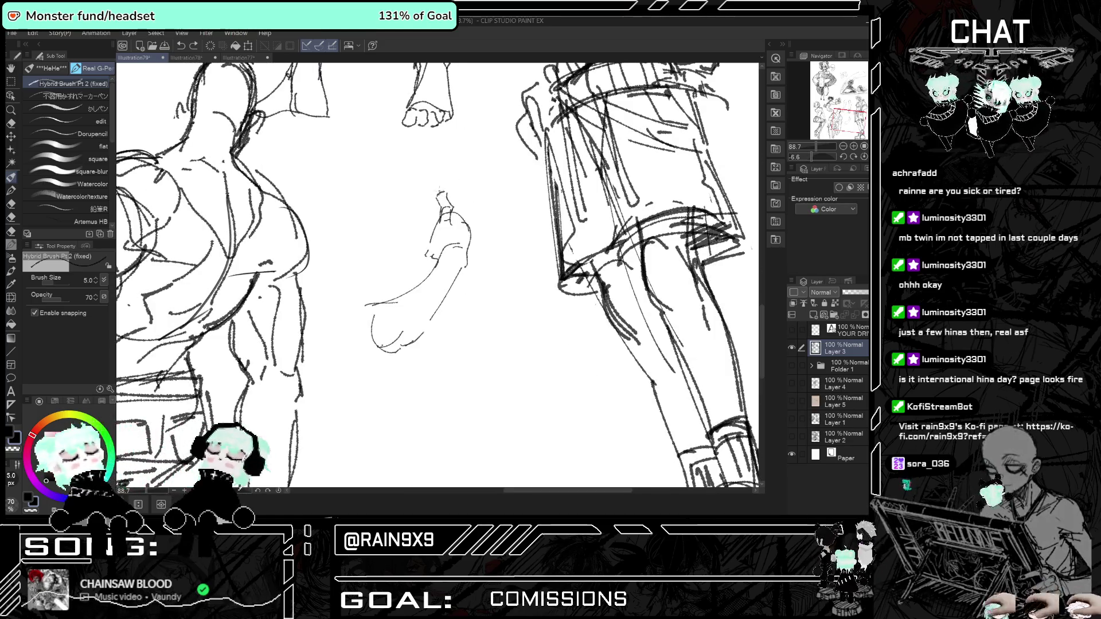
{"action": "left_click_drag", "start_coordinate": [445, 194], "coordinate": [430, 201]}
{"action": "left_click_drag", "start_coordinate": [413, 213], "coordinate": [433, 217]}
{"action": "key", "text": "h"}
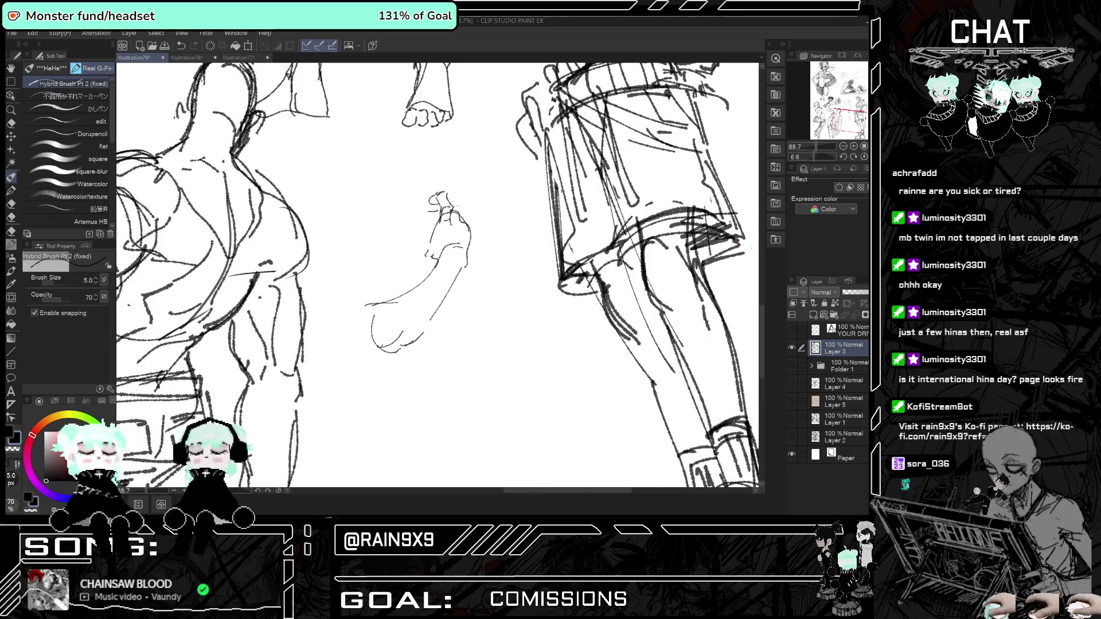
{"action": "key", "text": "ctrl+z"}
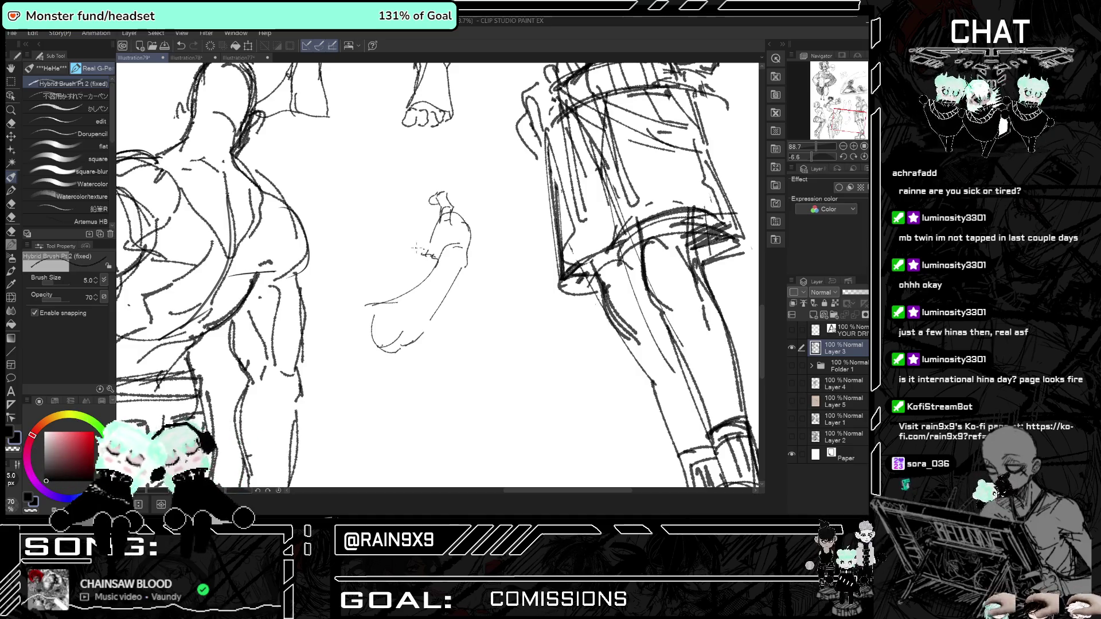
{"action": "left_click_drag", "start_coordinate": [407, 223], "coordinate": [430, 240]}
{"action": "key", "text": "h"}
{"action": "key", "text": "h"}
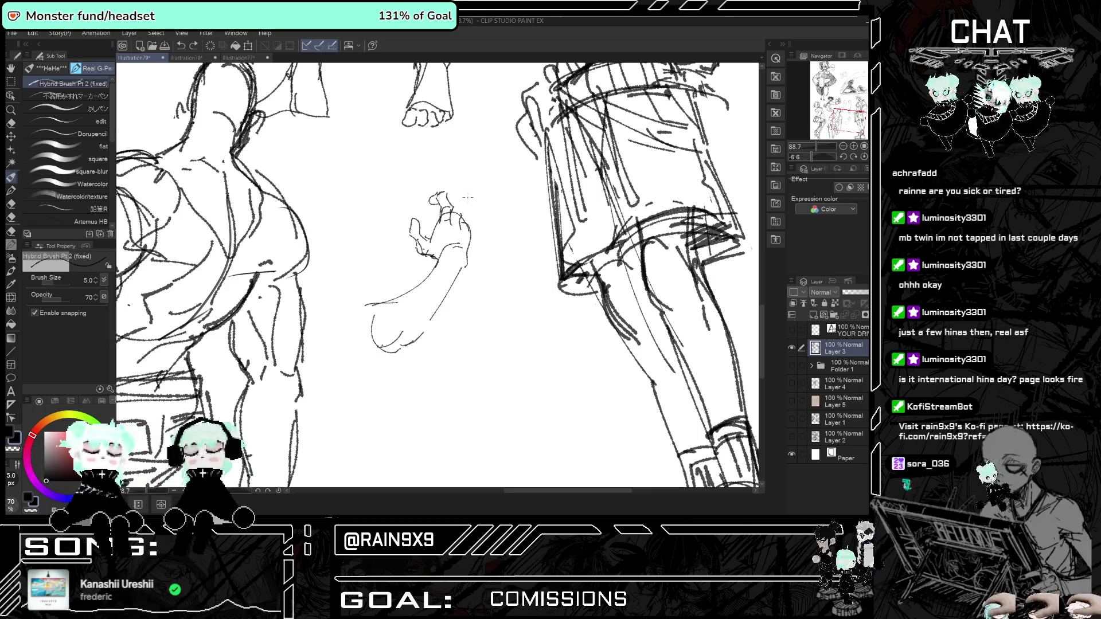
Erase the stray strokes near the forearm, restoring the last erase.
{"action": "key", "text": "h"}
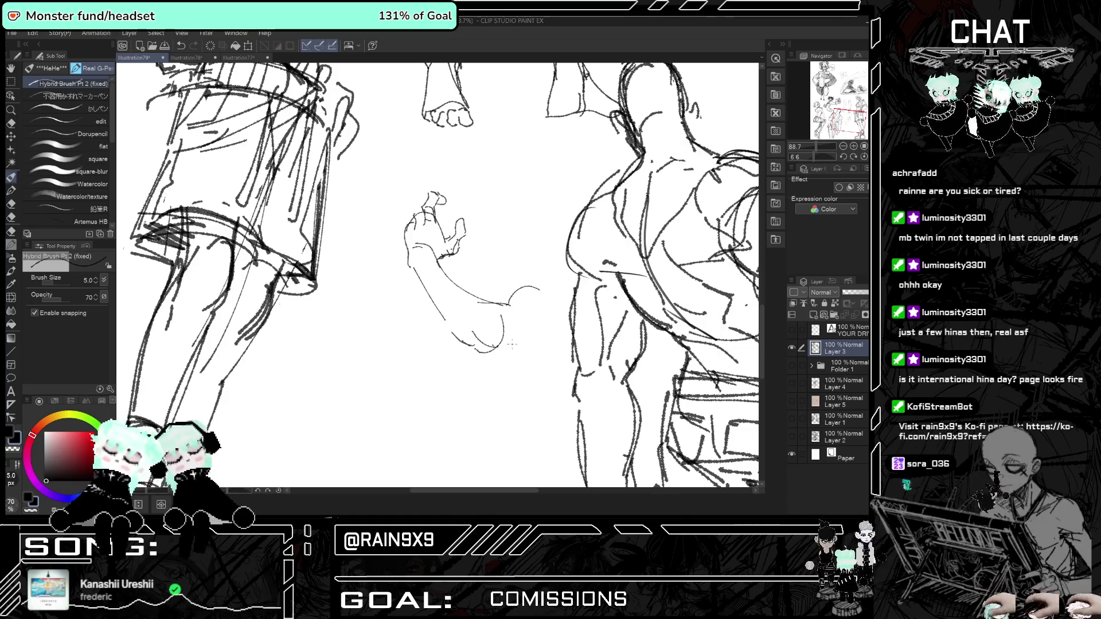
{"action": "key", "text": "h"}
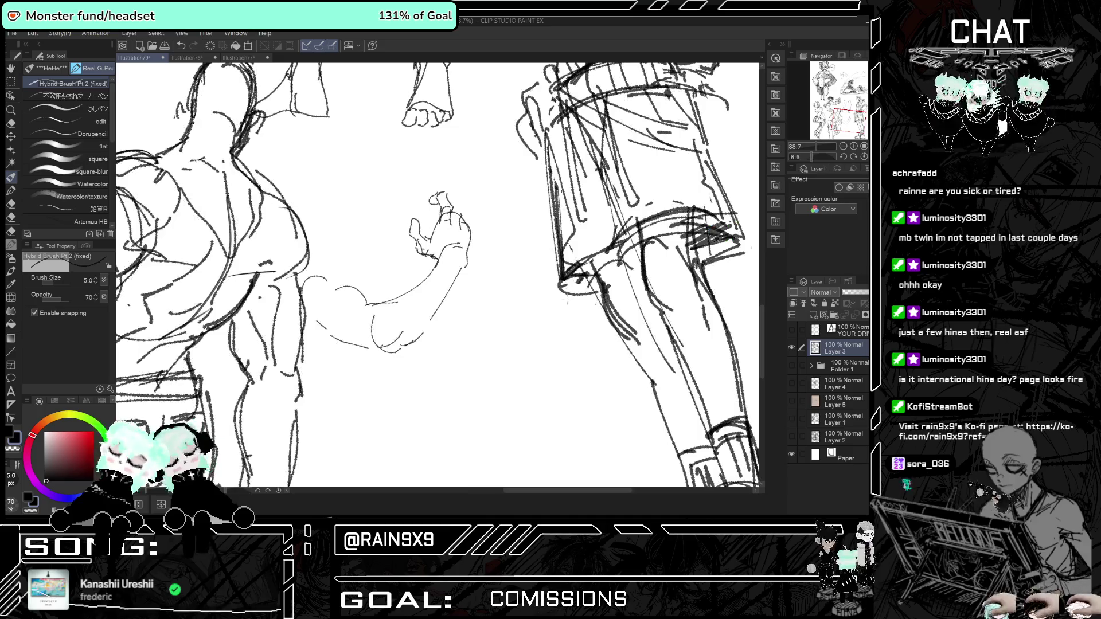
{"action": "left_click_drag", "start_coordinate": [333, 338], "coordinate": [367, 347]}
{"action": "left_click_drag", "start_coordinate": [367, 303], "coordinate": [335, 286]}
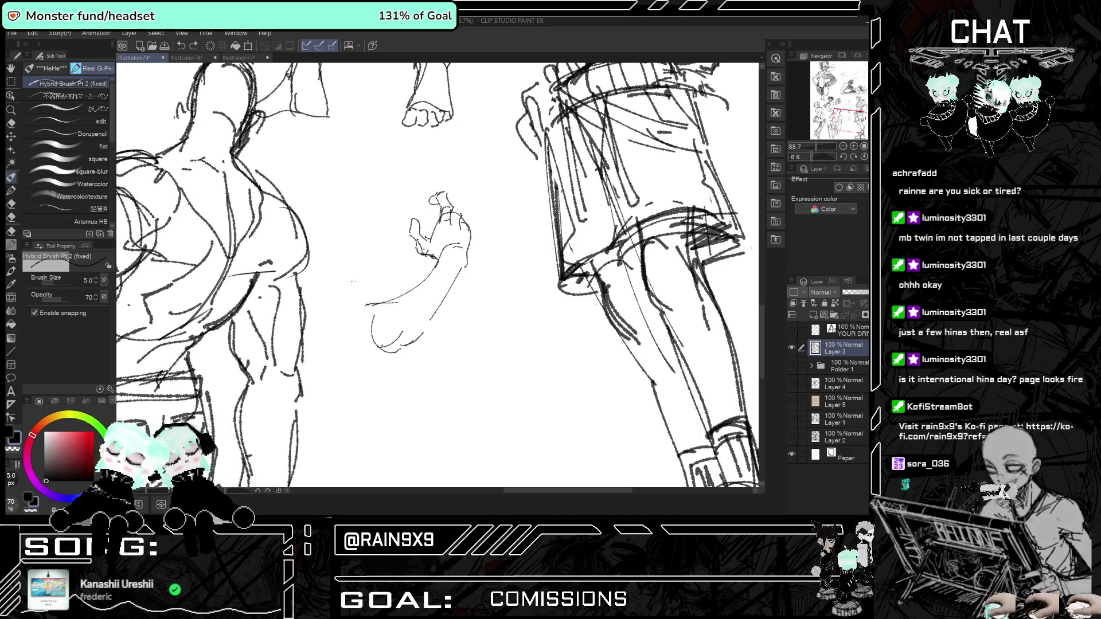
{"action": "key", "text": "ctrl+z"}
Draw the upper arm curving up from the hand to the shoulder, checking it mirrored.
{"action": "key", "text": "h"}
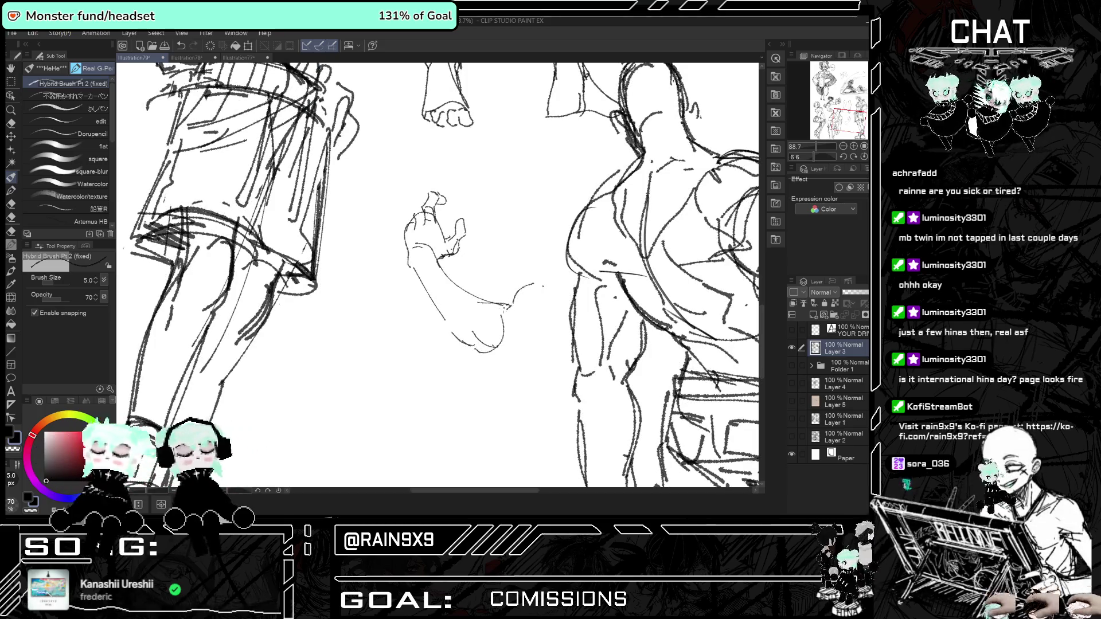
{"action": "left_click_drag", "start_coordinate": [508, 307], "coordinate": [575, 290]}
{"action": "key", "text": "h"}
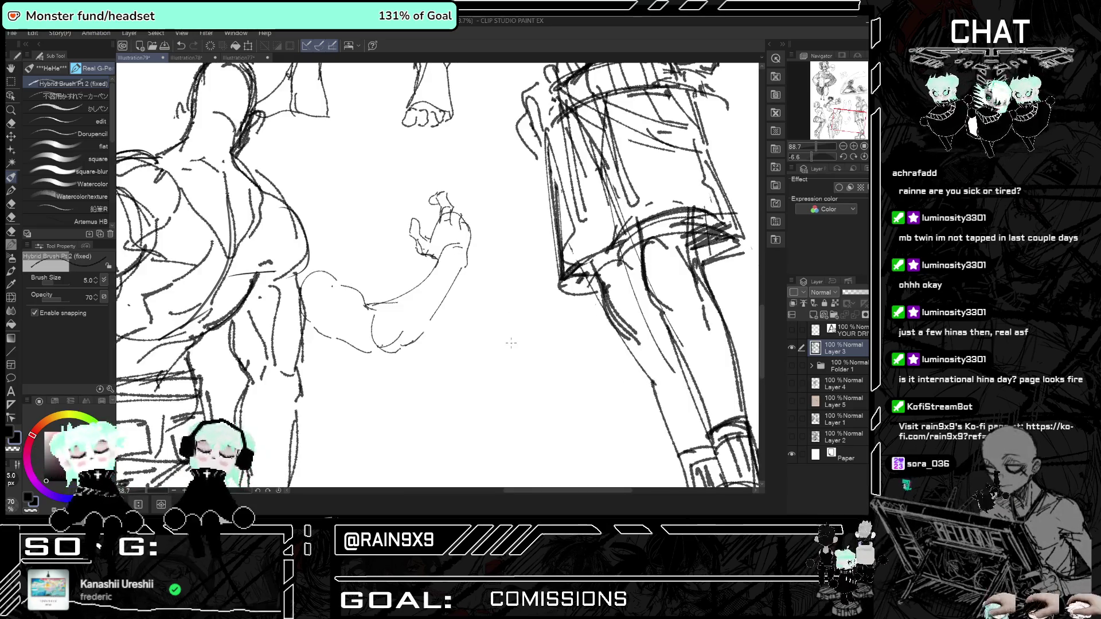
{"action": "scroll", "coordinate": [511, 342], "scroll_direction": "up", "scroll_amount": 1}
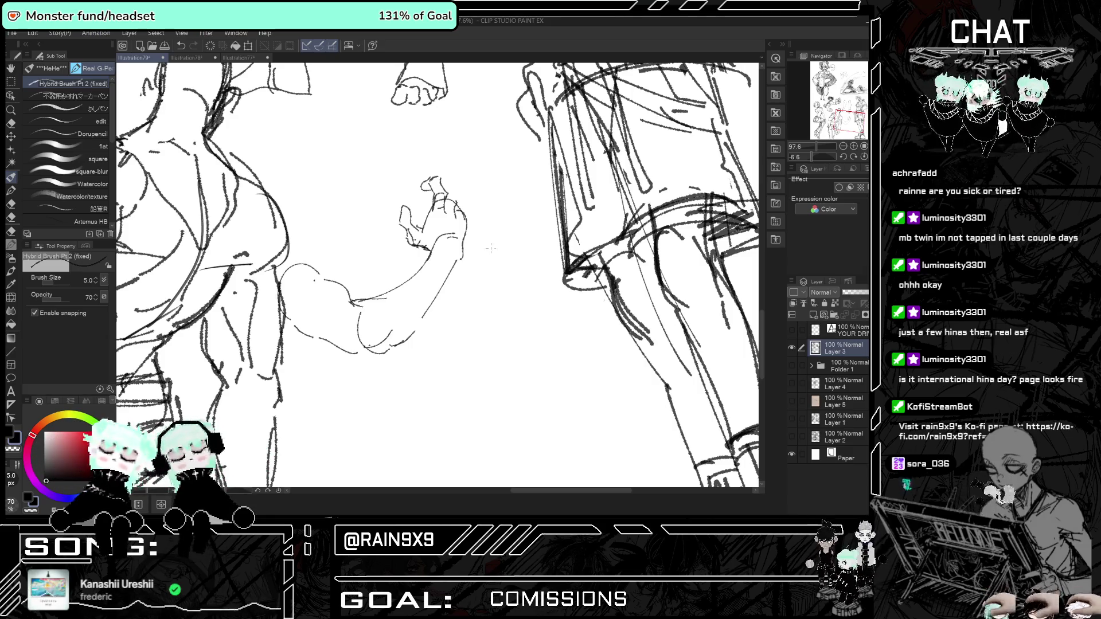
{"action": "scroll", "coordinate": [489, 312], "scroll_direction": "down", "scroll_amount": 5}
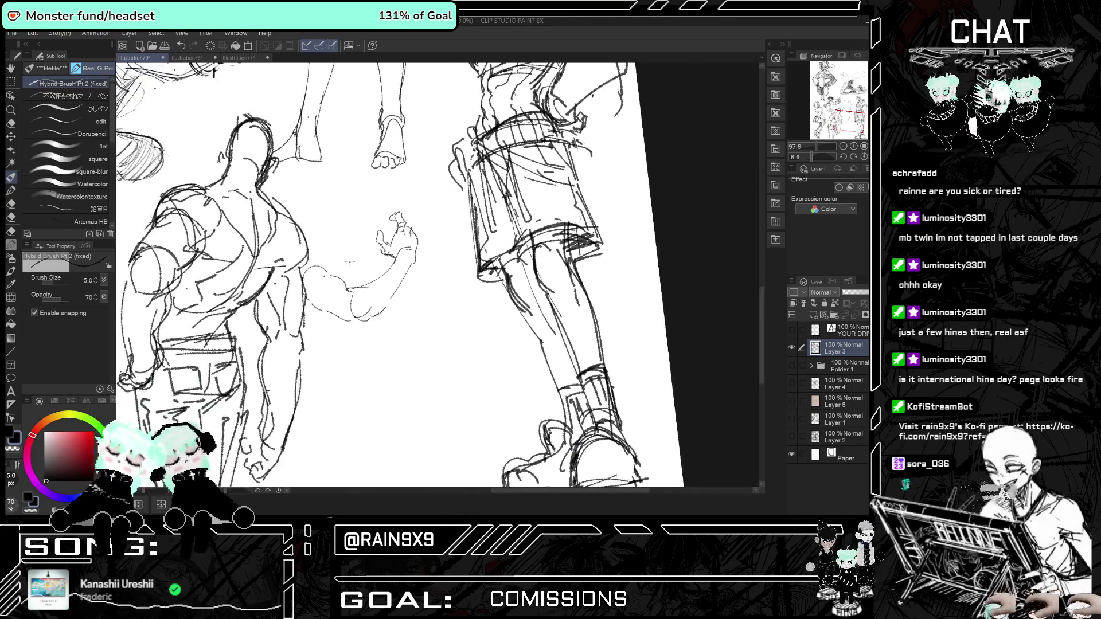
Zoom into empty space and draw the new head oval with an ear and an eye line.
{"action": "scroll", "coordinate": [378, 311], "scroll_direction": "up", "scroll_amount": 4}
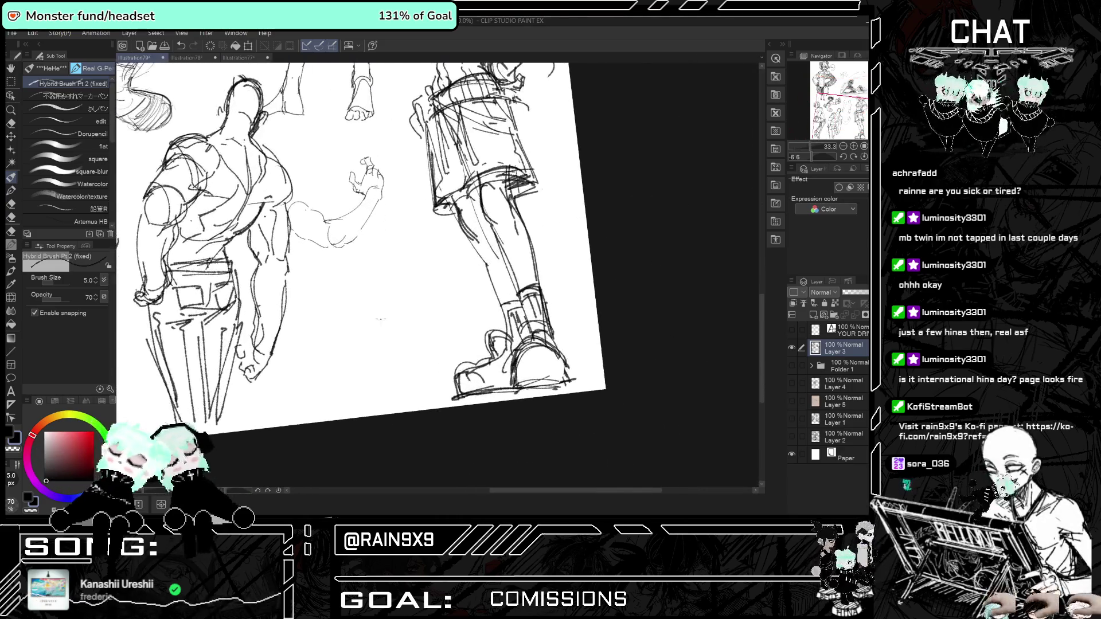
{"action": "scroll", "coordinate": [378, 312], "scroll_direction": "up", "scroll_amount": 2}
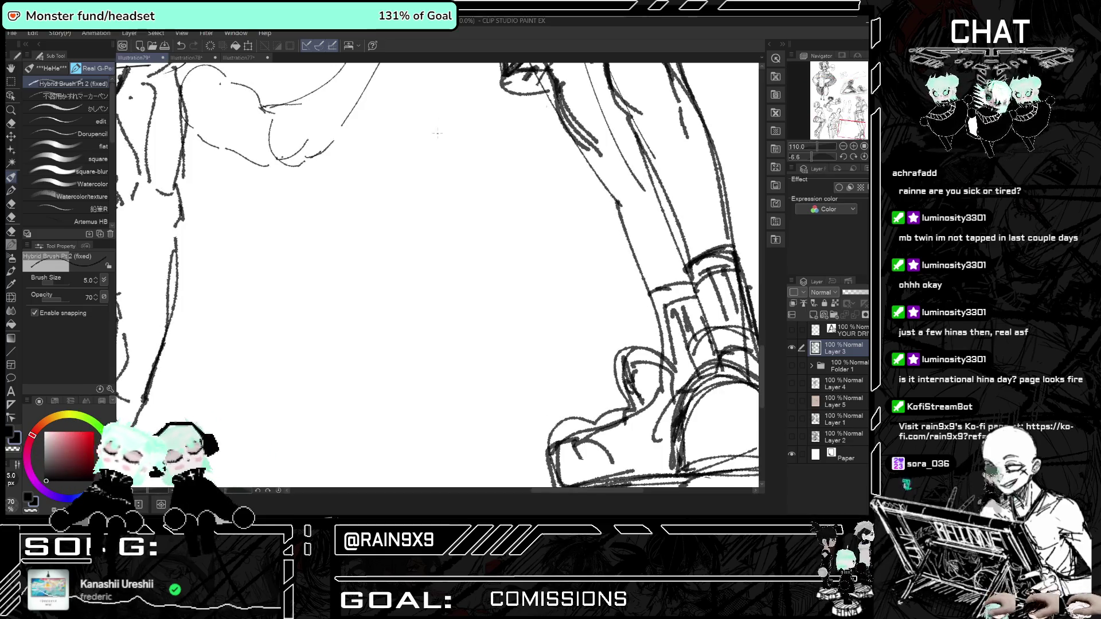
{"action": "mouse_move", "coordinate": [435, 283]}
{"action": "left_mouse_down"}
{"action": "mouse_move", "coordinate": [487, 188]}
{"action": "mouse_move", "coordinate": [459, 281]}
{"action": "left_mouse_up"}
{"action": "key", "text": "ctrl+z"}
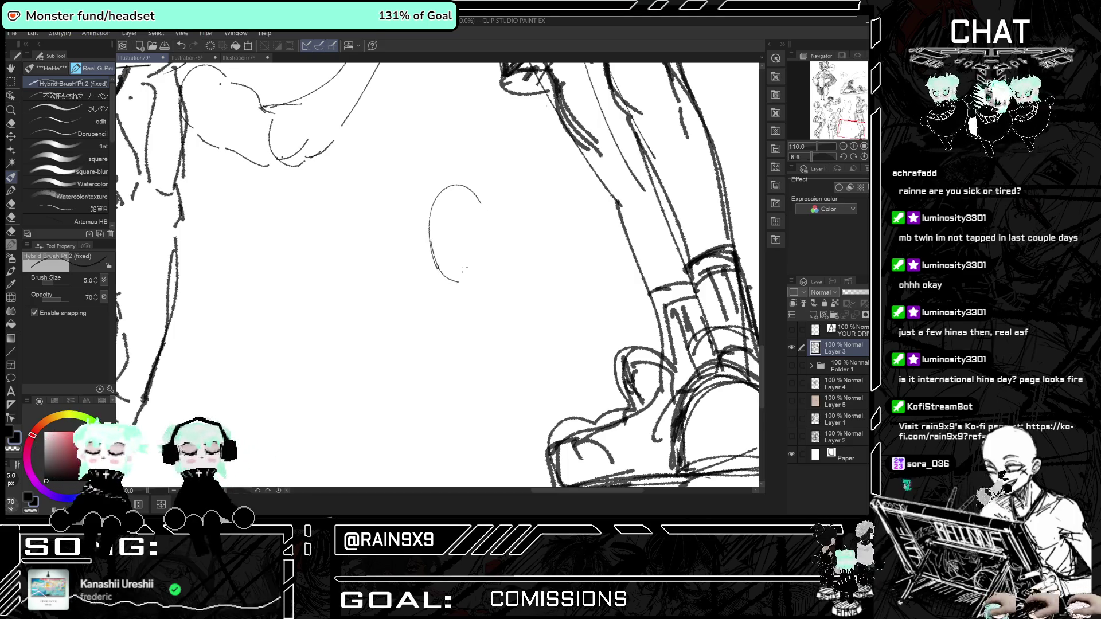
{"action": "left_click_drag", "start_coordinate": [489, 237], "coordinate": [469, 285]}
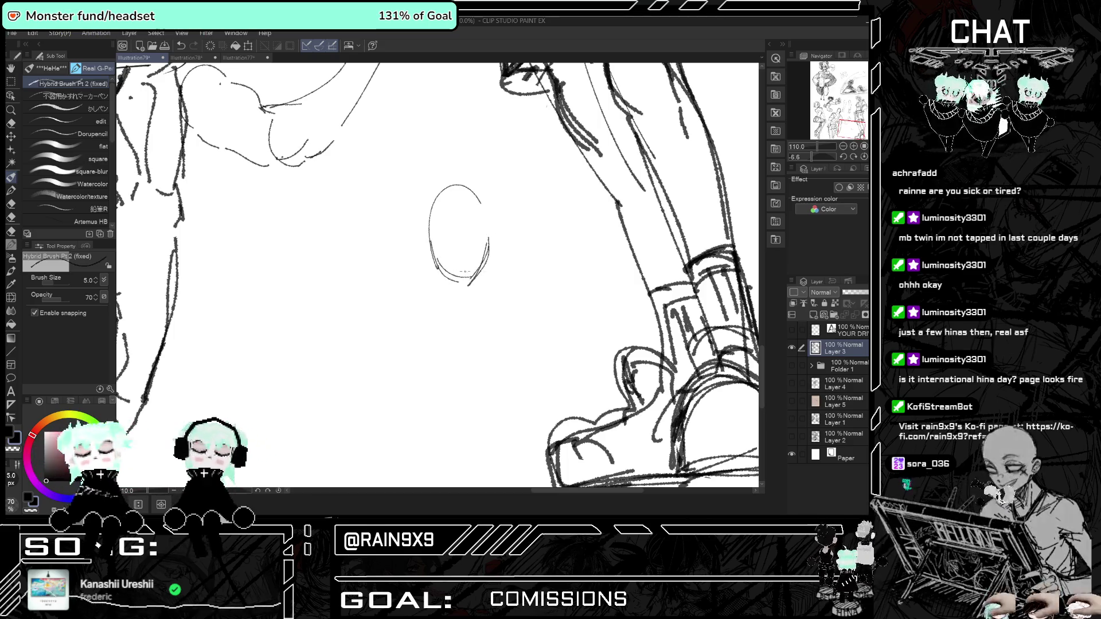
{"action": "left_click_drag", "start_coordinate": [496, 236], "coordinate": [488, 256]}
{"action": "scroll", "coordinate": [473, 252], "scroll_direction": "up", "scroll_amount": 1}
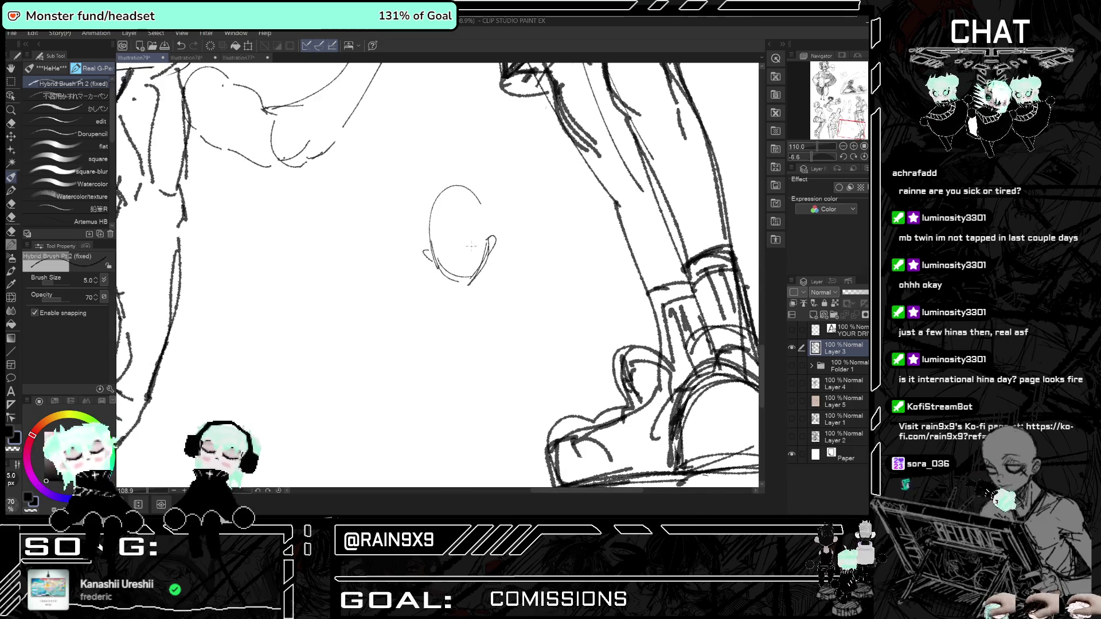
{"action": "left_click_drag", "start_coordinate": [480, 246], "coordinate": [466, 257]}
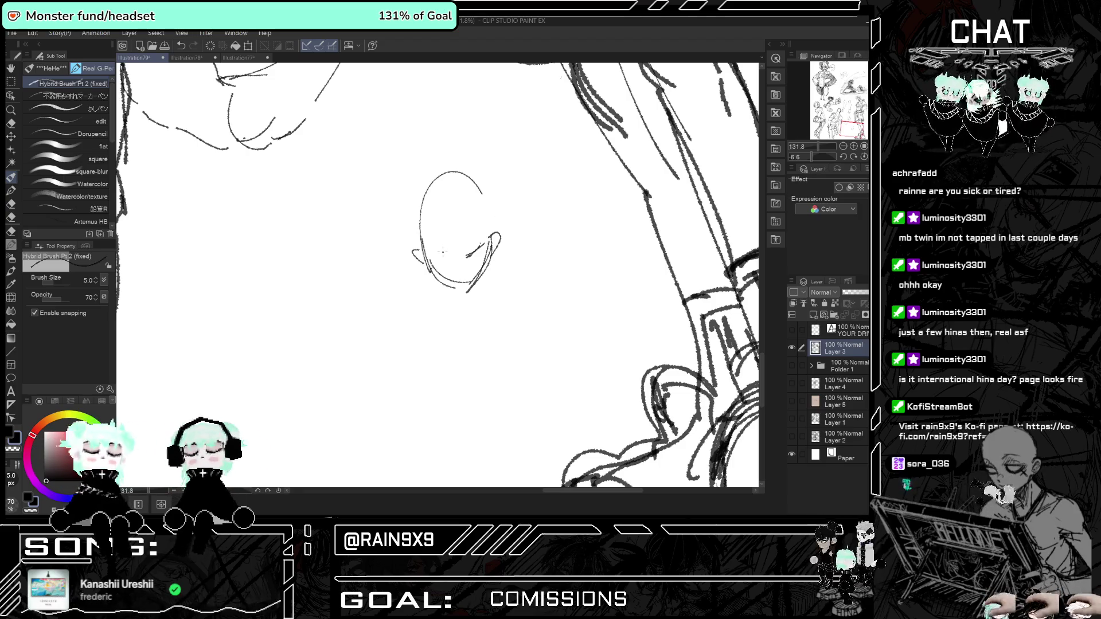
{"action": "scroll", "coordinate": [454, 245], "scroll_direction": "up", "scroll_amount": 1}
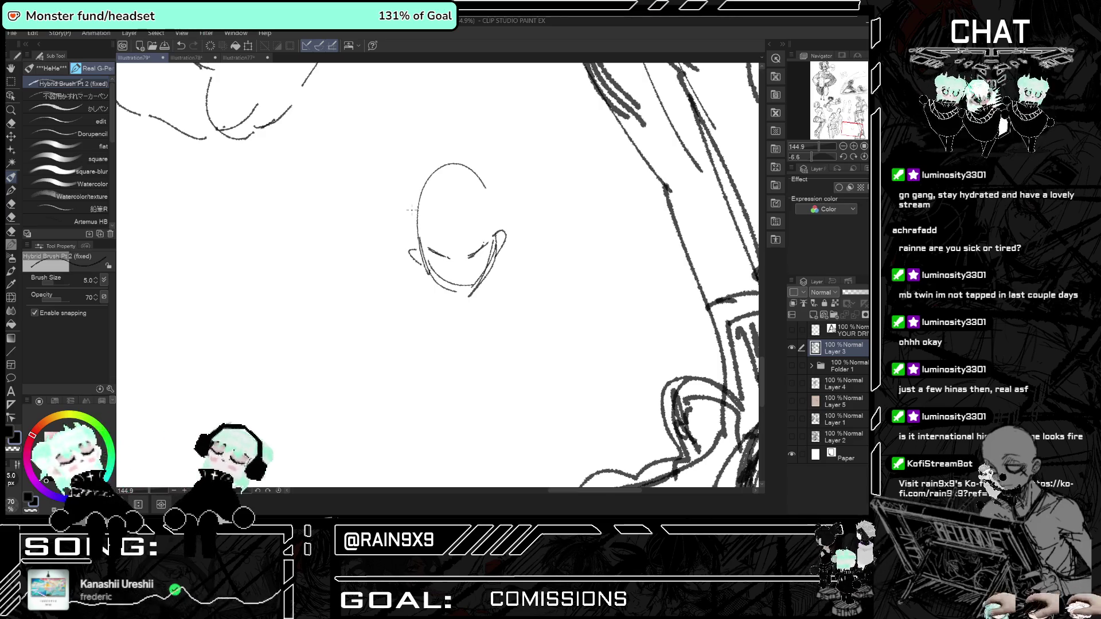
{"action": "scroll", "coordinate": [436, 218], "scroll_direction": "down", "scroll_amount": 1}
Add angry eyes, a mouth line and furrowed brow lines, undoing stray marks.
{"action": "mouse_move", "coordinate": [424, 169]}
{"action": "left_mouse_down"}
{"action": "mouse_move", "coordinate": [403, 212]}
{"action": "mouse_move", "coordinate": [477, 165]}
{"action": "mouse_move", "coordinate": [406, 217]}
{"action": "left_mouse_up"}
{"action": "scroll", "coordinate": [446, 257], "scroll_direction": "up", "scroll_amount": 1}
{"action": "scroll", "coordinate": [447, 256], "scroll_direction": "down", "scroll_amount": 1}
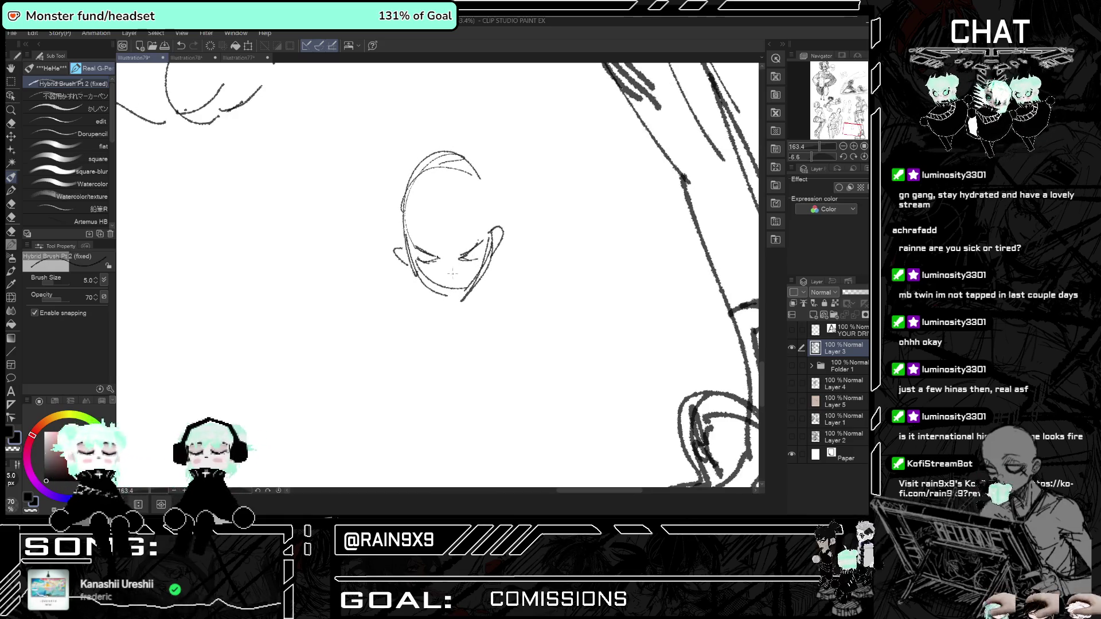
{"action": "key", "text": "ctrl+z"}
{"action": "left_click_drag", "start_coordinate": [448, 283], "coordinate": [459, 282]}
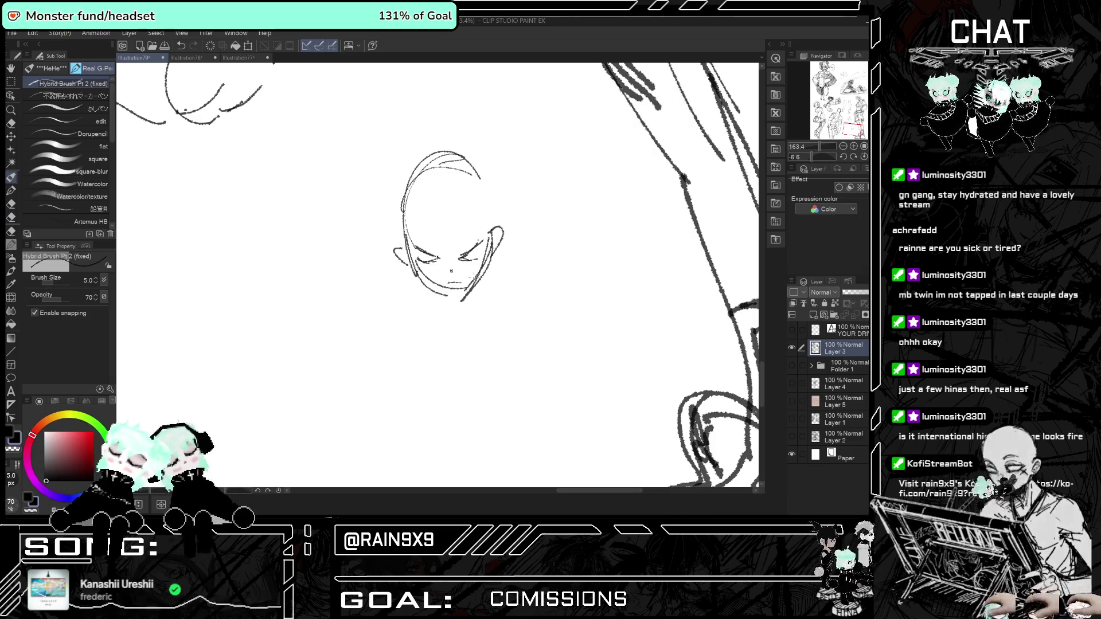
{"action": "scroll", "coordinate": [472, 281], "scroll_direction": "up", "scroll_amount": 2}
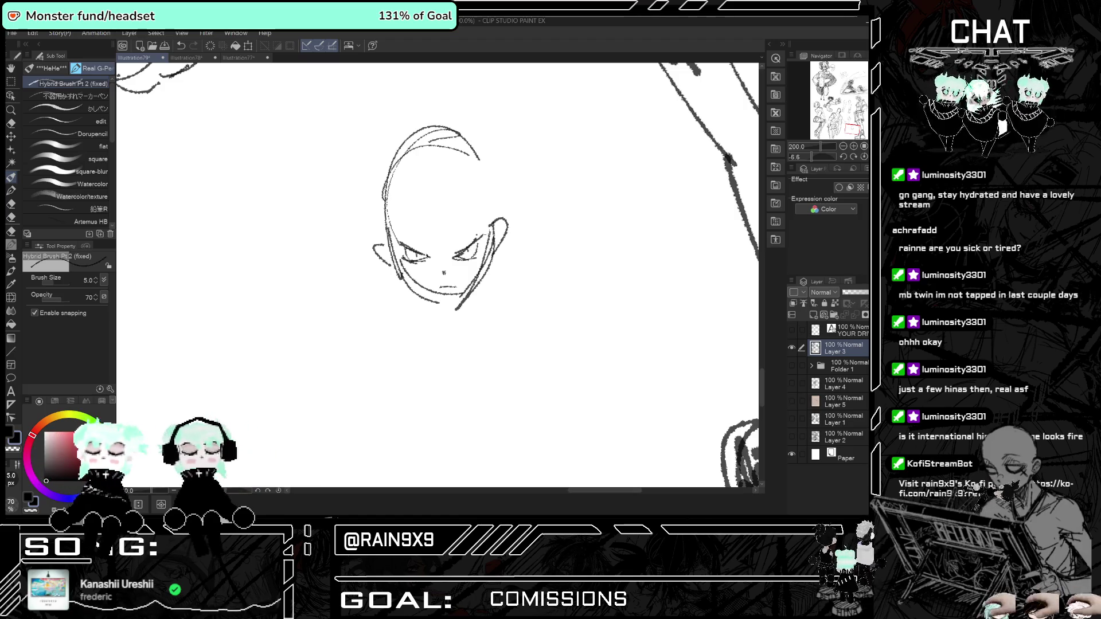
{"action": "left_click_drag", "start_coordinate": [443, 245], "coordinate": [445, 254]}
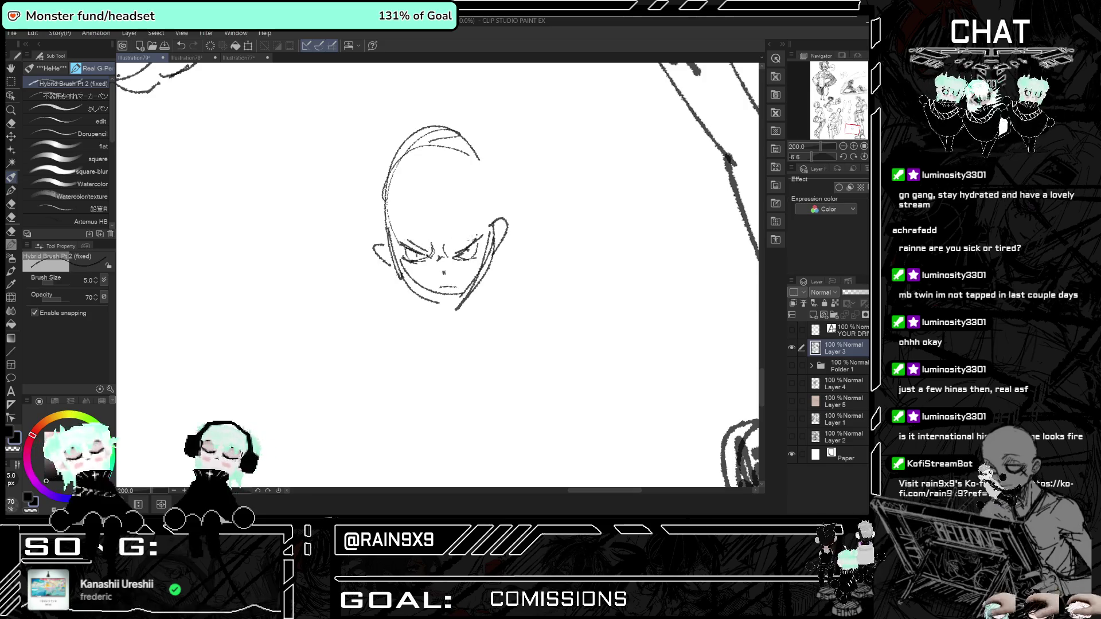
{"action": "left_click_drag", "start_coordinate": [449, 245], "coordinate": [448, 256]}
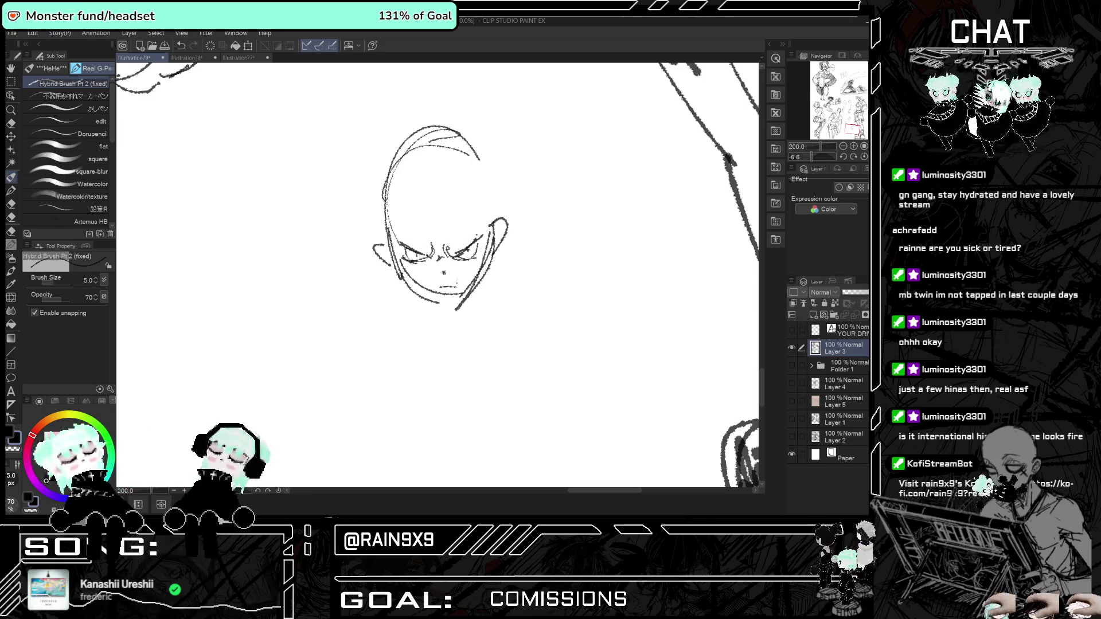
{"action": "left_click_drag", "start_coordinate": [437, 232], "coordinate": [442, 248]}
{"action": "key", "text": "ctrl+z"}
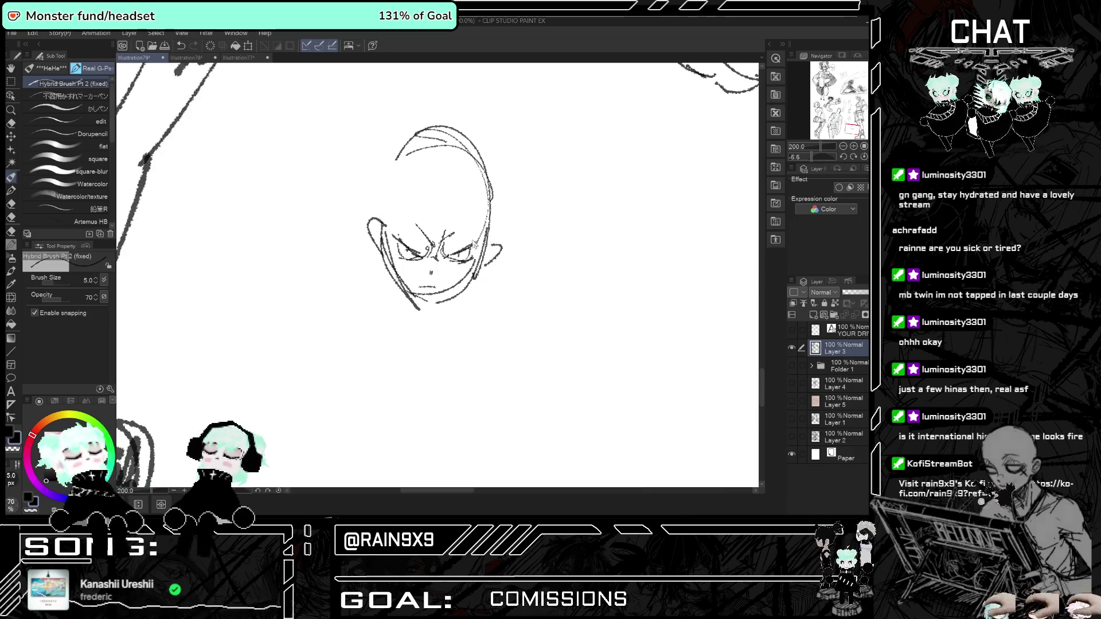
Refine the head's top-left outline with an arc across the top of the head.
{"action": "left_click_drag", "start_coordinate": [422, 150], "coordinate": [390, 223]}
{"action": "left_click_drag", "start_coordinate": [401, 177], "coordinate": [487, 176]}
{"action": "left_click_drag", "start_coordinate": [394, 207], "coordinate": [484, 166]}
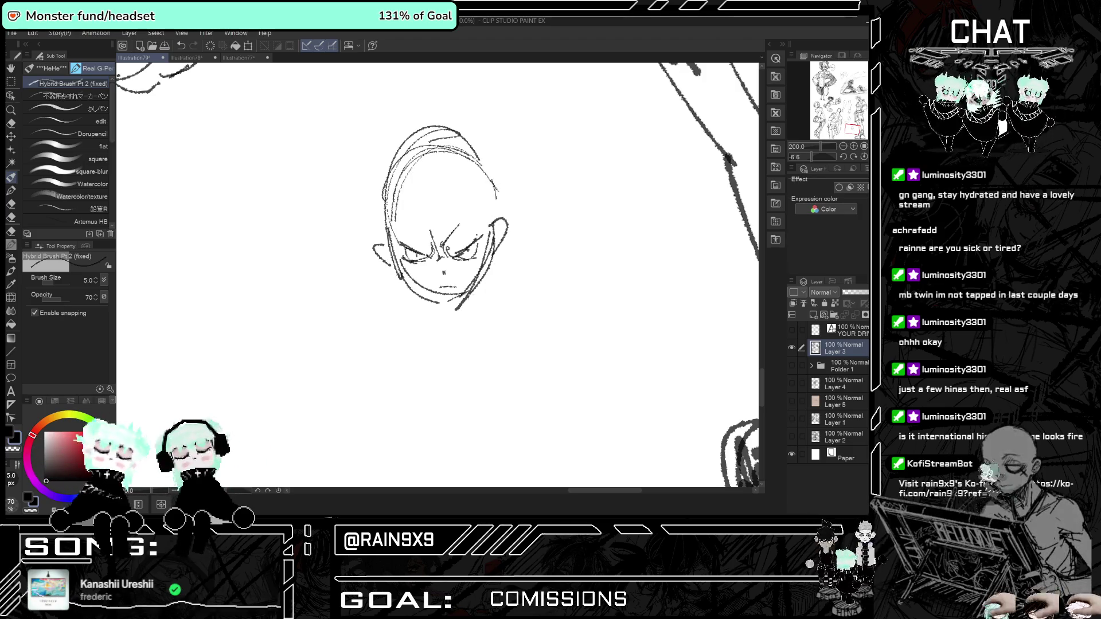
{"action": "scroll", "coordinate": [470, 241], "scroll_direction": "down", "scroll_amount": 2}
{"action": "scroll", "coordinate": [470, 241], "scroll_direction": "down", "scroll_amount": 3}
{"action": "scroll", "coordinate": [456, 251], "scroll_direction": "up", "scroll_amount": 2}
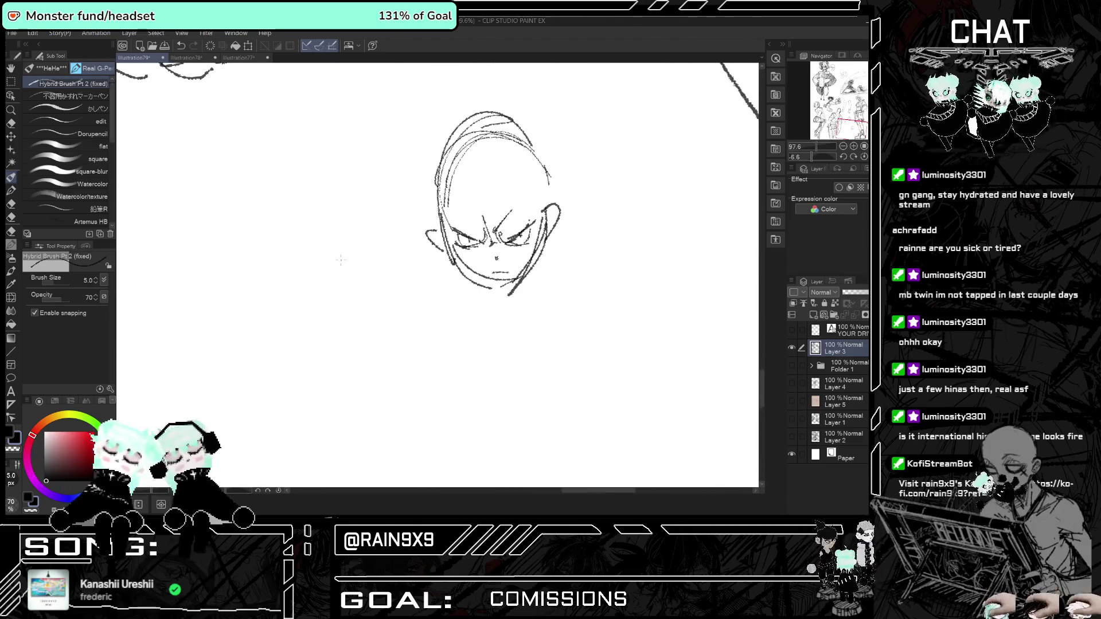
Start a second head outline left of the angry face with an eye stroke, checking it mirrored.
{"action": "mouse_move", "coordinate": [363, 207]}
{"action": "left_mouse_down"}
{"action": "mouse_move", "coordinate": [309, 259]}
{"action": "mouse_move", "coordinate": [343, 297]}
{"action": "mouse_move", "coordinate": [360, 293]}
{"action": "left_mouse_up"}
{"action": "mouse_move", "coordinate": [310, 261]}
{"action": "left_mouse_down"}
{"action": "mouse_move", "coordinate": [338, 238]}
{"action": "mouse_move", "coordinate": [311, 273]}
{"action": "left_mouse_up"}
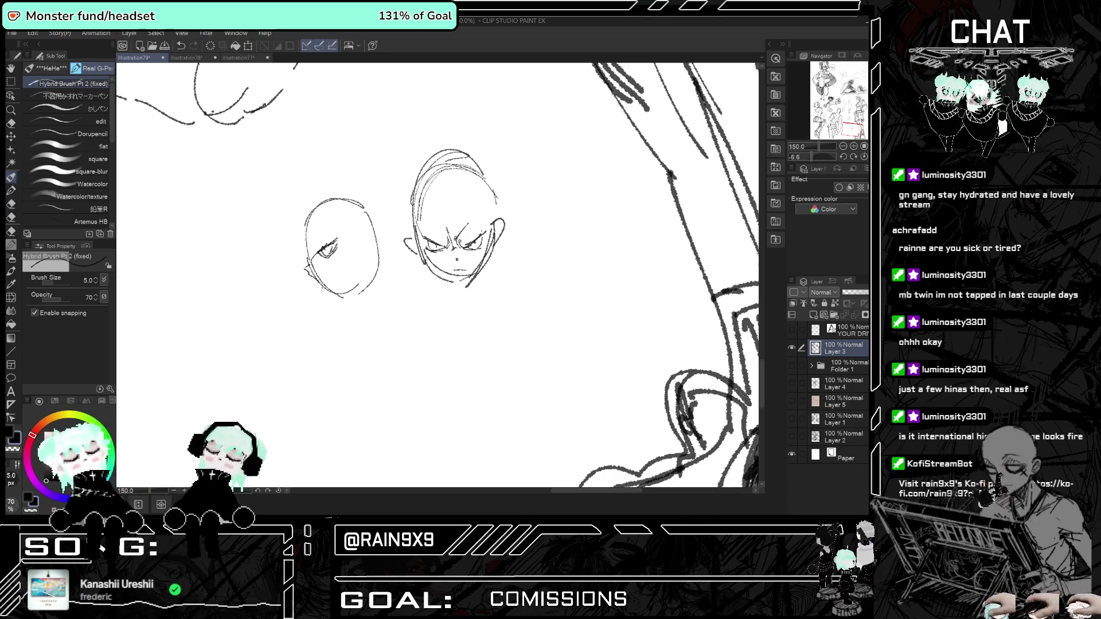
{"action": "key", "text": "ctrl+z"}
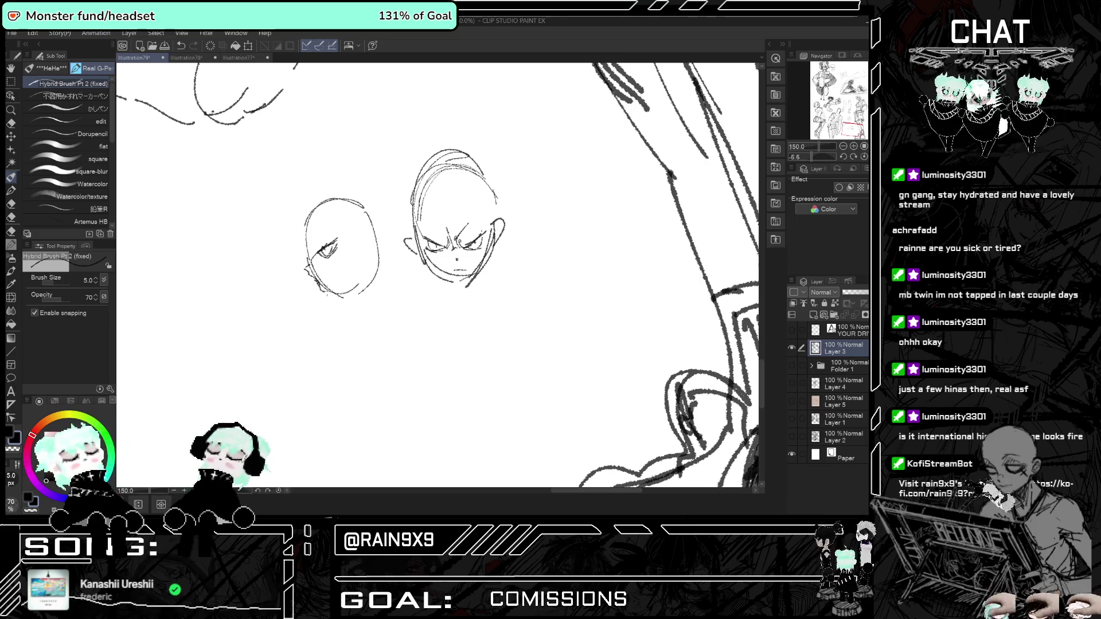
{"action": "key", "text": "h"}
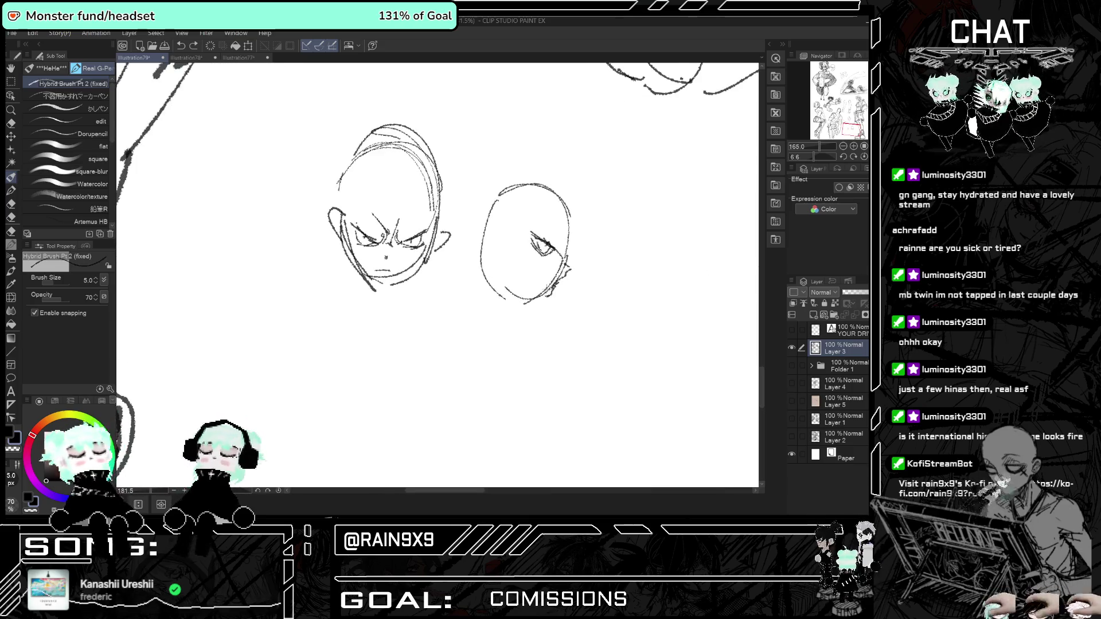
{"action": "key", "text": "h"}
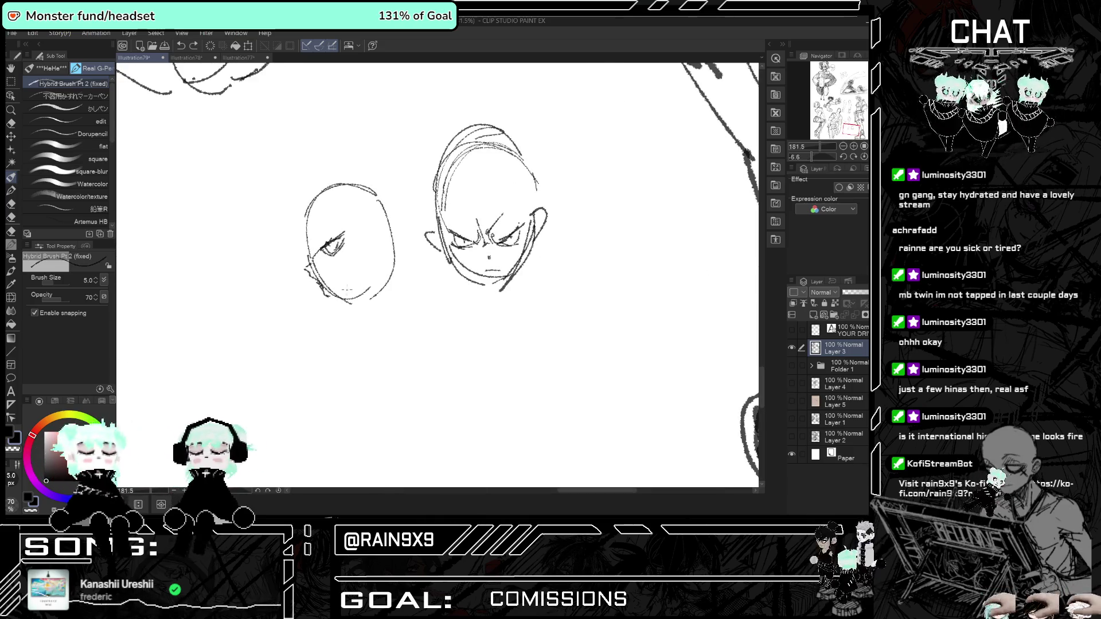
Draw the three-quarter head's chin, ear, cheek, and the back and top of the skull.
{"action": "left_click_drag", "start_coordinate": [337, 294], "coordinate": [356, 309]}
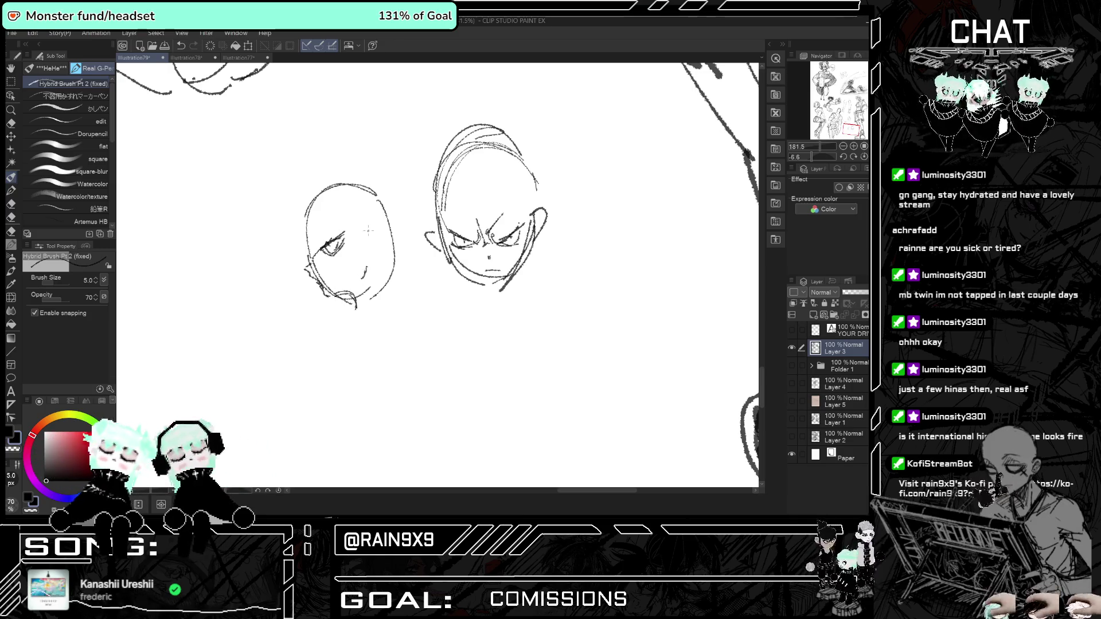
{"action": "left_click_drag", "start_coordinate": [370, 231], "coordinate": [376, 252]}
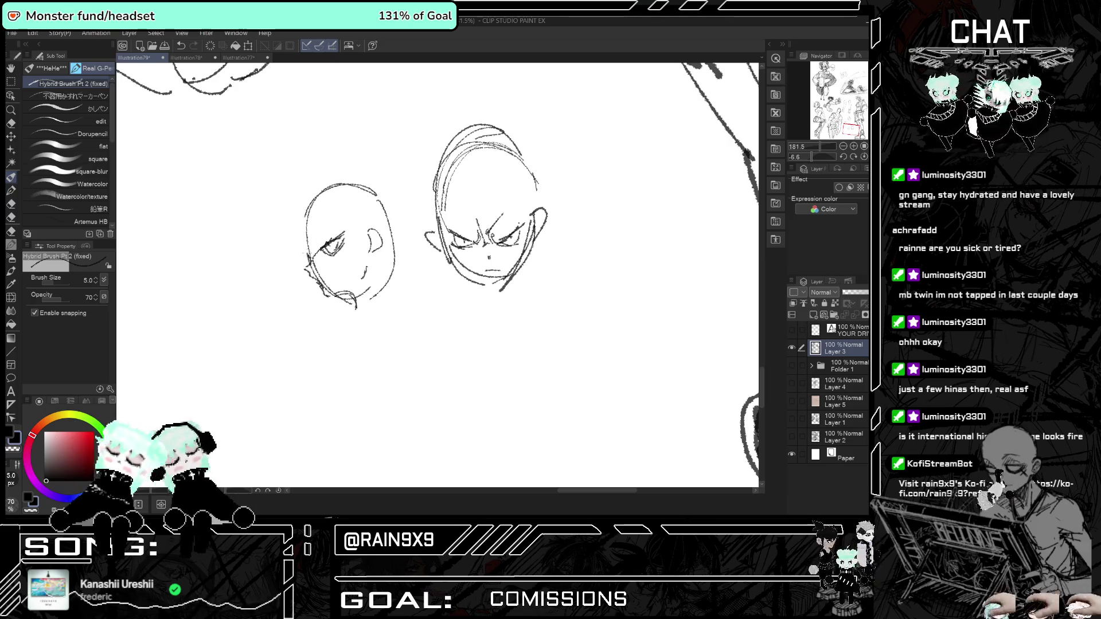
{"action": "left_click_drag", "start_coordinate": [309, 228], "coordinate": [302, 246]}
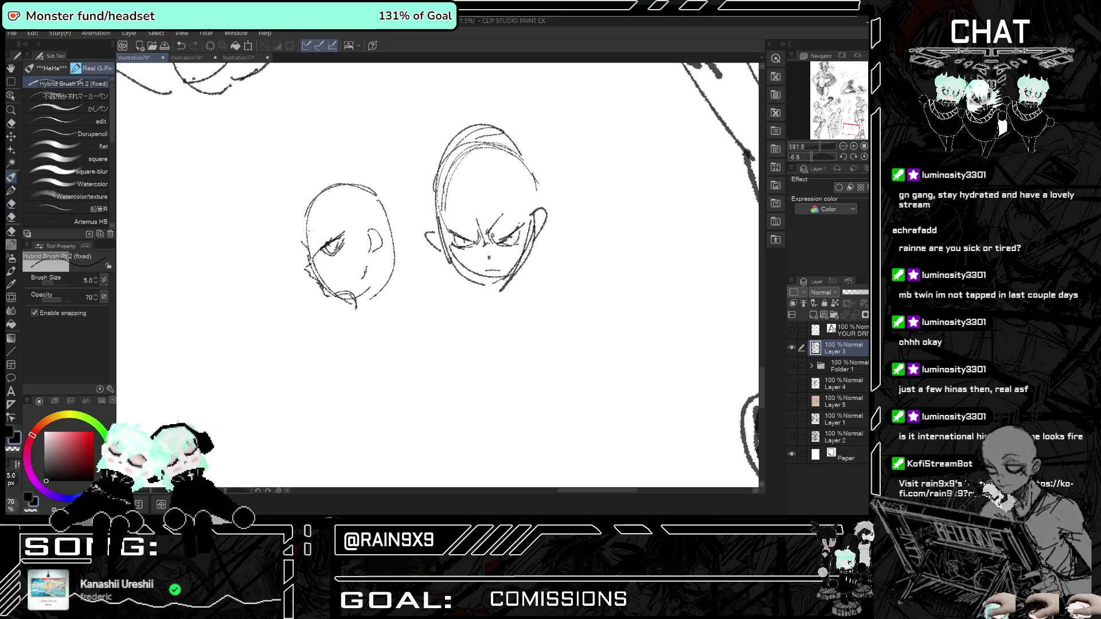
{"action": "left_click_drag", "start_coordinate": [320, 191], "coordinate": [298, 243]}
{"action": "left_click_drag", "start_coordinate": [315, 196], "coordinate": [366, 187]}
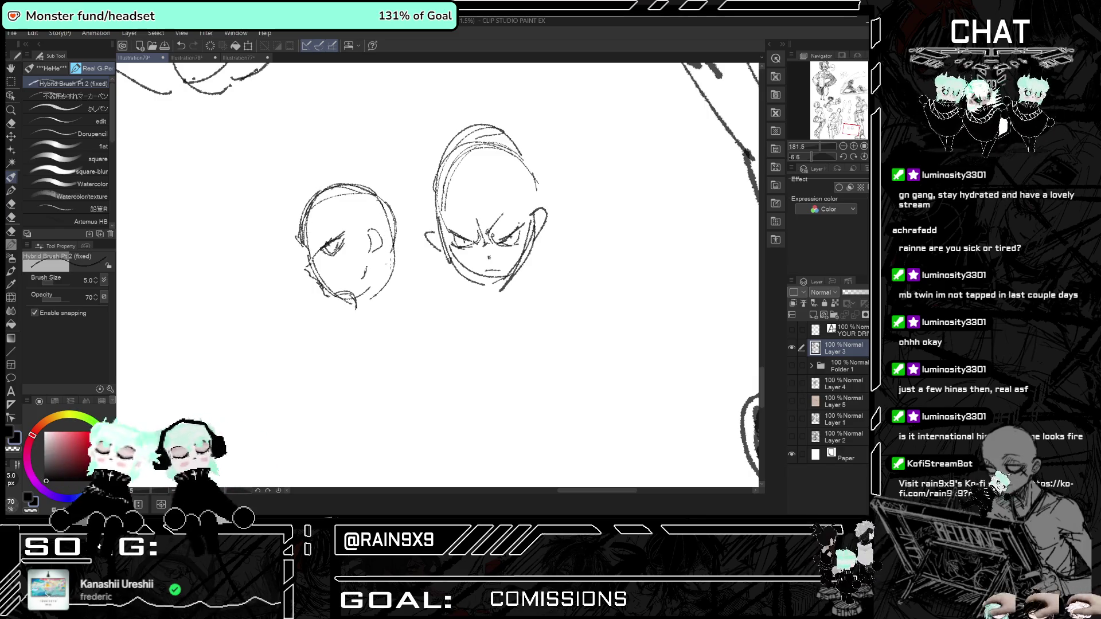
Extend the chin, add a neck line and an eye stroke, checking proportions in a flipped view.
{"action": "left_click_drag", "start_coordinate": [351, 299], "coordinate": [366, 312]}
{"action": "left_click_drag", "start_coordinate": [383, 270], "coordinate": [398, 305]}
{"action": "key", "text": "h"}
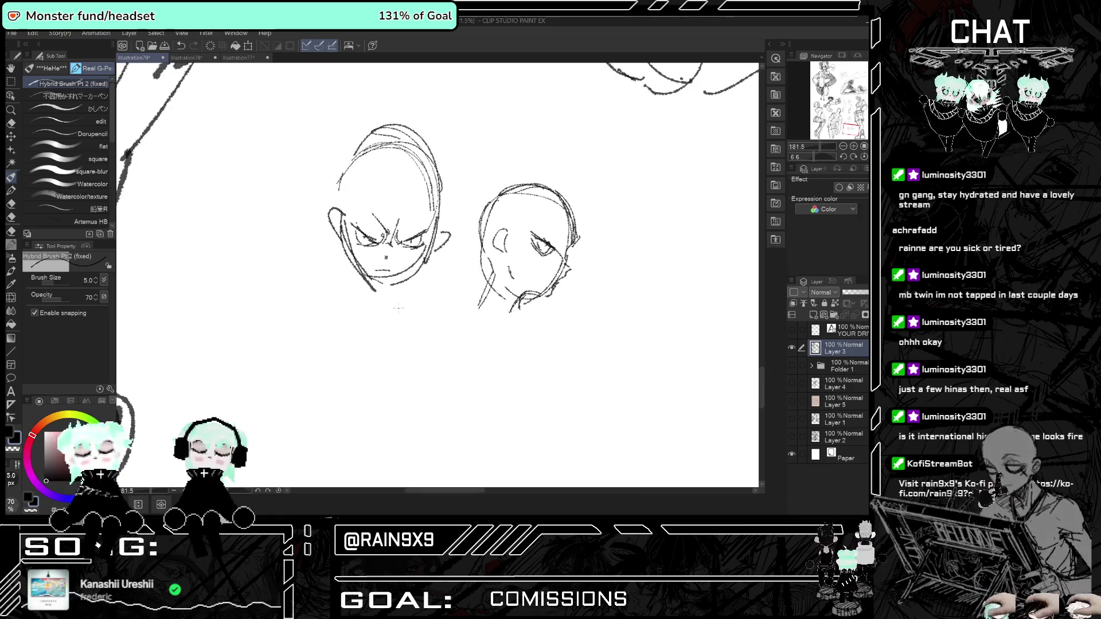
{"action": "key", "text": "h"}
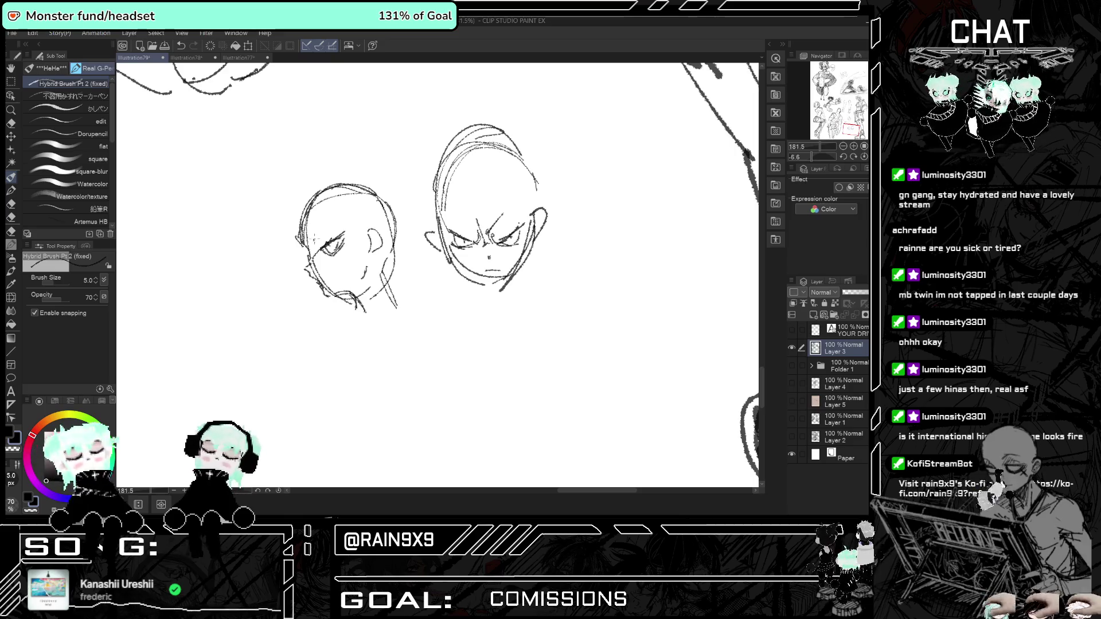
{"action": "left_click_drag", "start_coordinate": [318, 252], "coordinate": [331, 229]}
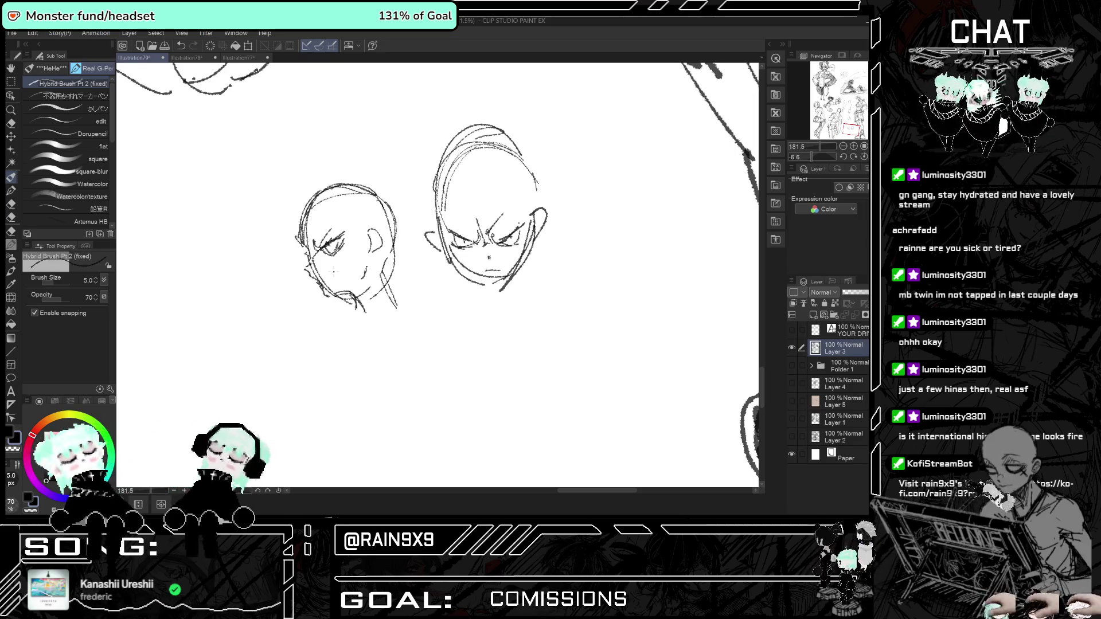
{"action": "key", "text": "h"}
{"action": "key", "text": "h"}
Add a neck line under the angry face and check the drawing mirrored.
{"action": "scroll", "coordinate": [591, 218], "scroll_direction": "down", "scroll_amount": 1}
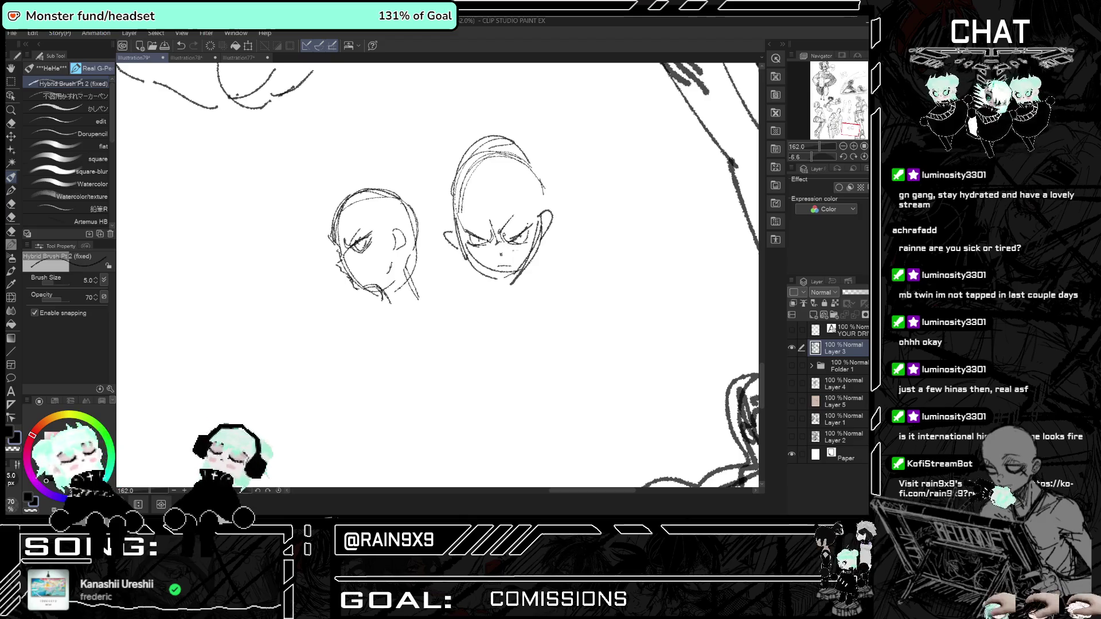
{"action": "left_click_drag", "start_coordinate": [518, 275], "coordinate": [521, 307]}
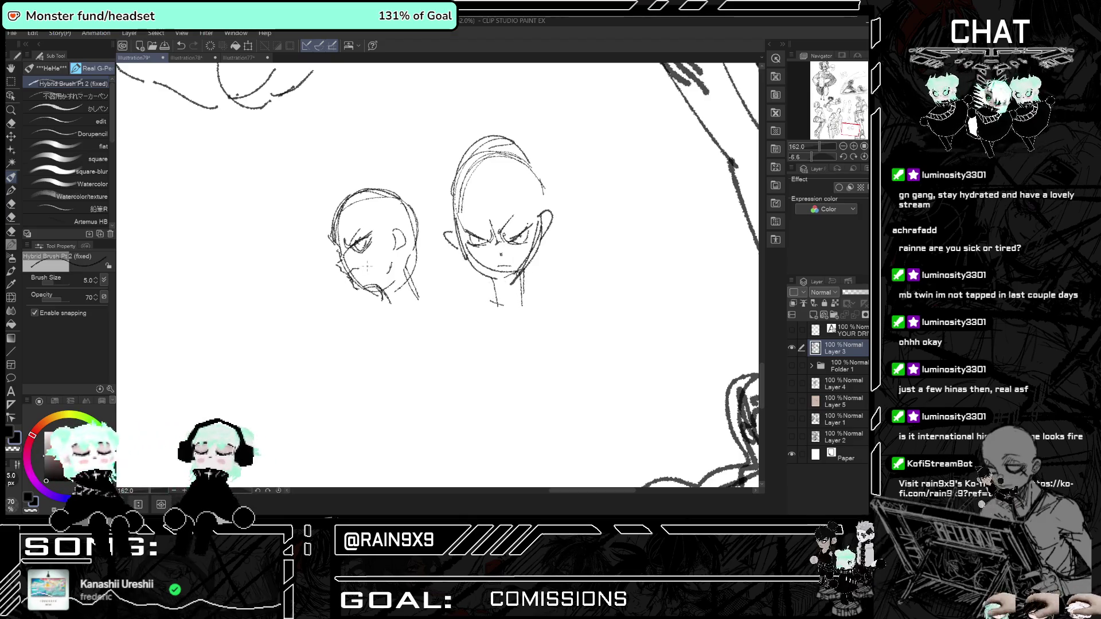
{"action": "key", "text": "h"}
{"action": "key", "text": "h"}
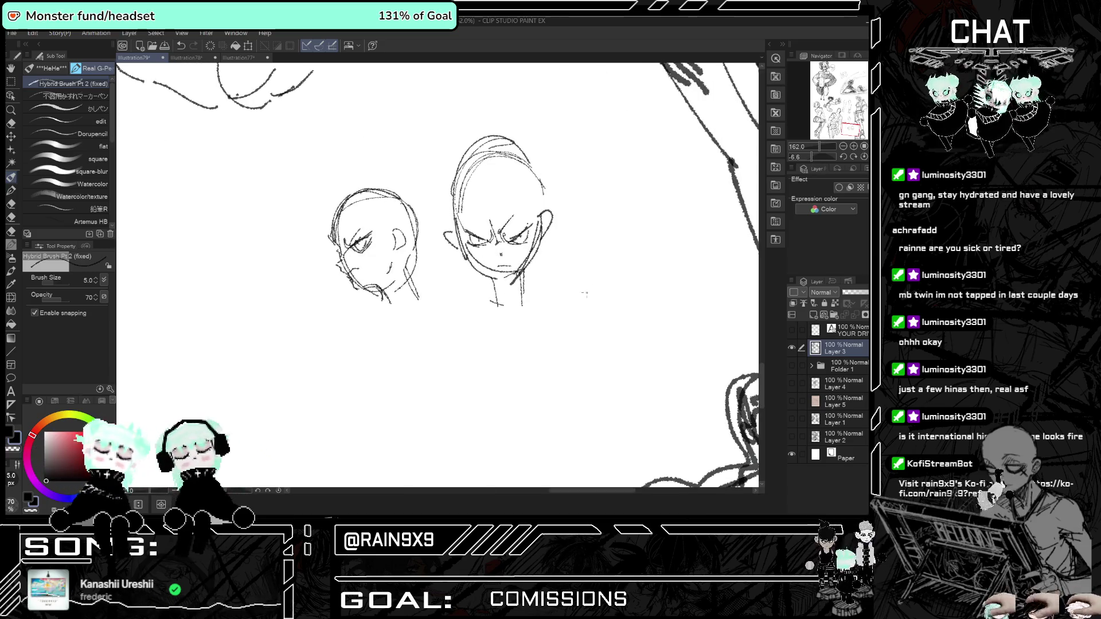
Outline a new head beside the angry face and check it in a mirrored view.
{"action": "left_click_drag", "start_coordinate": [594, 228], "coordinate": [678, 223]}
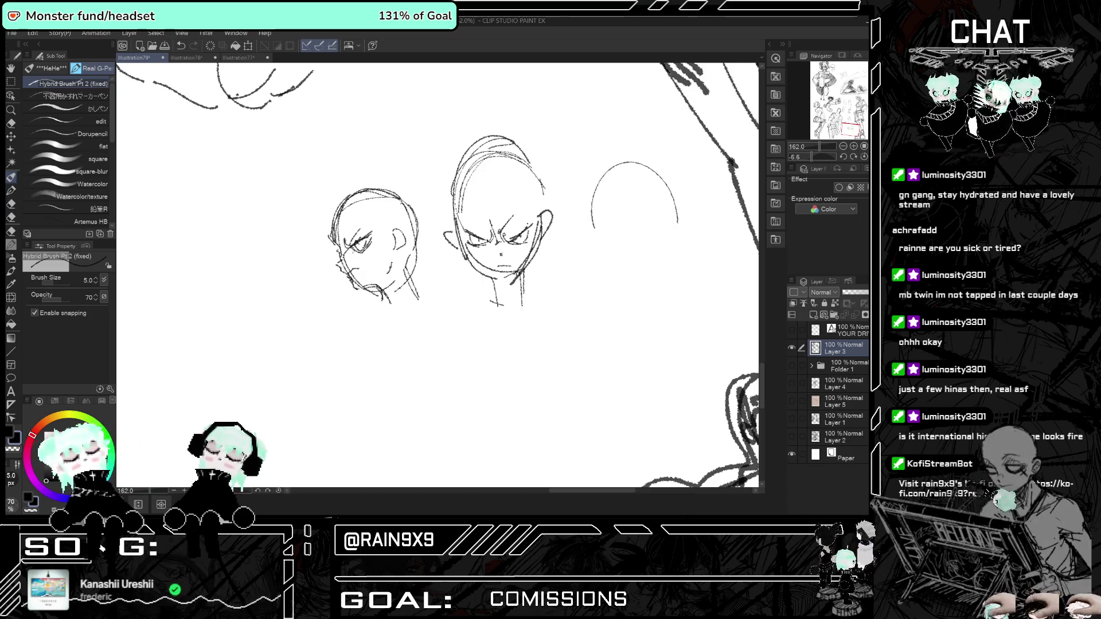
{"action": "scroll", "coordinate": [356, 235], "scroll_direction": "up", "scroll_amount": 1}
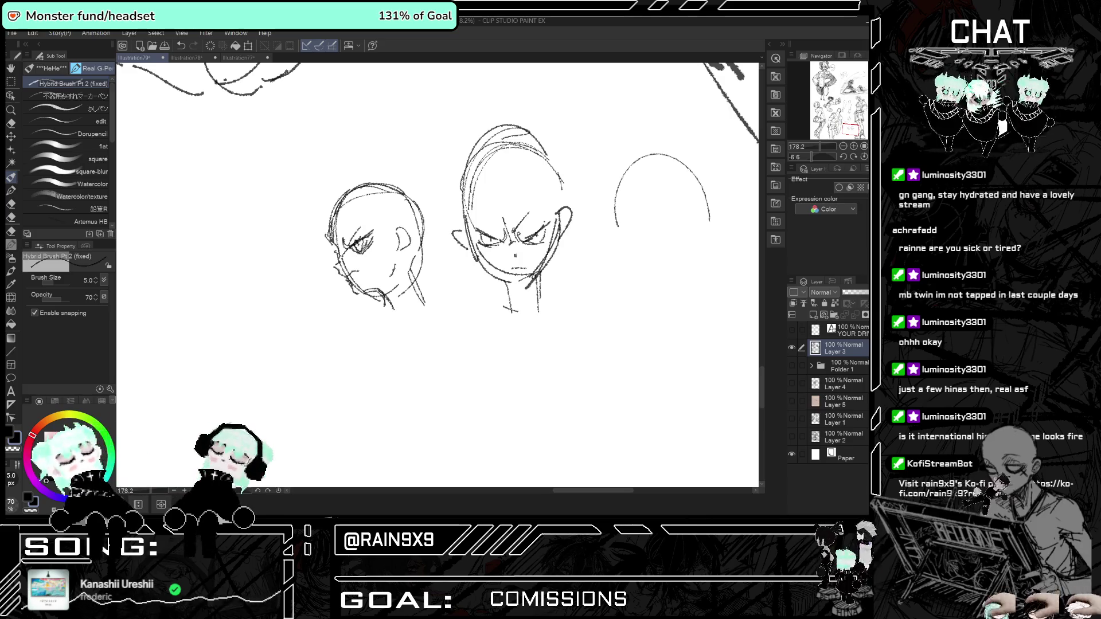
{"action": "scroll", "coordinate": [387, 262], "scroll_direction": "down", "scroll_amount": 1}
{"action": "key", "text": "h"}
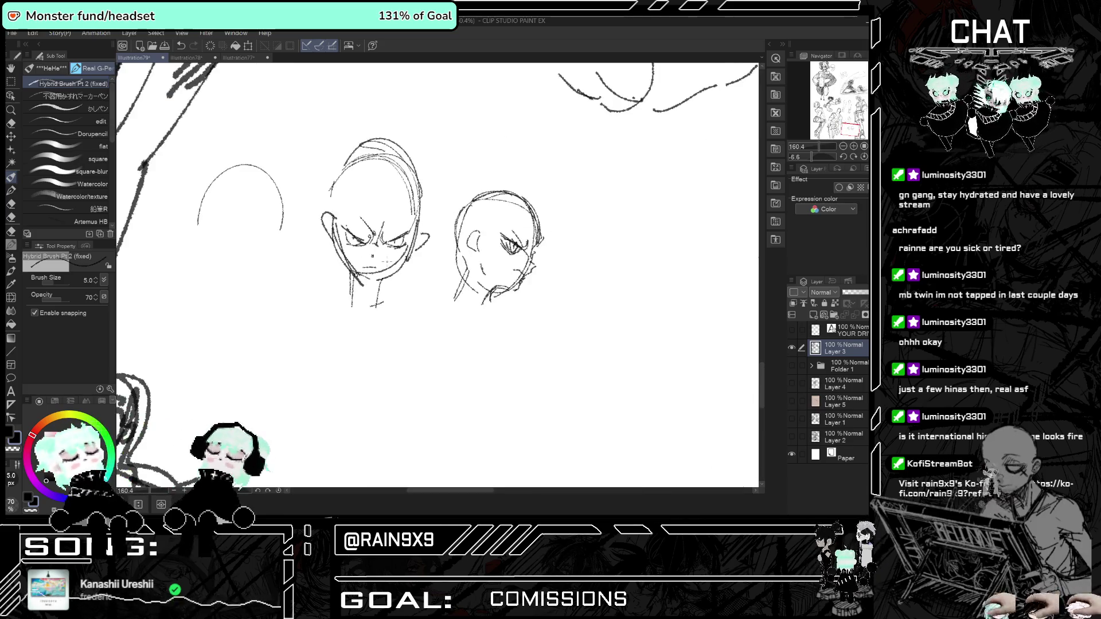
{"action": "key", "text": "h"}
{"action": "left_click_drag", "start_coordinate": [396, 227], "coordinate": [389, 236]}
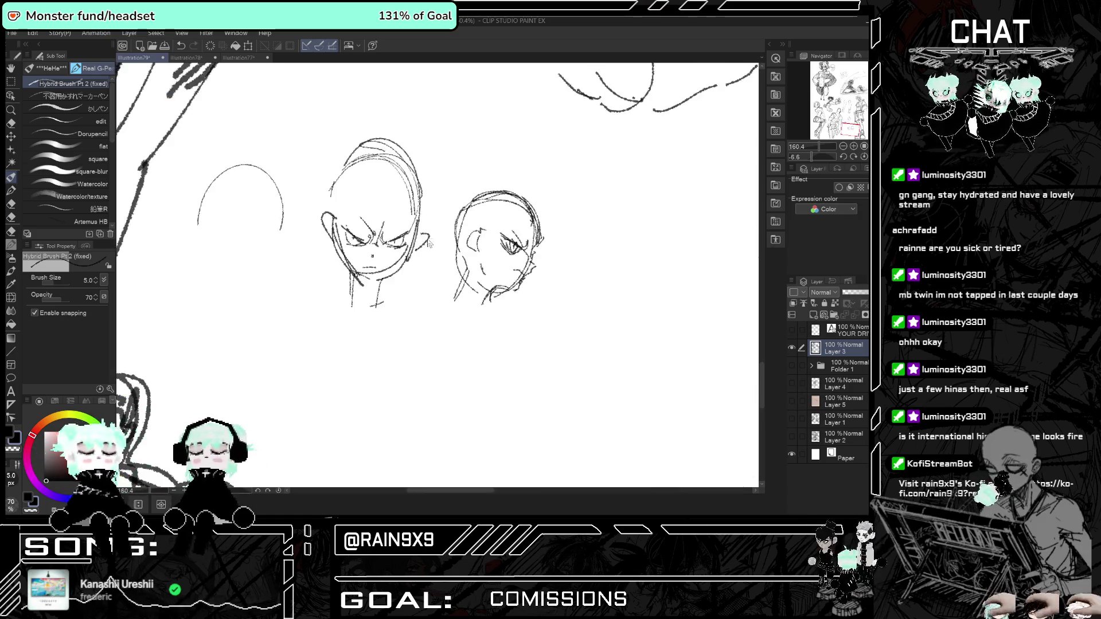
Draw the new head's guide cross with a vertical line and a horizontal curve.
{"action": "scroll", "coordinate": [439, 275], "scroll_direction": "right", "scroll_amount": 3}
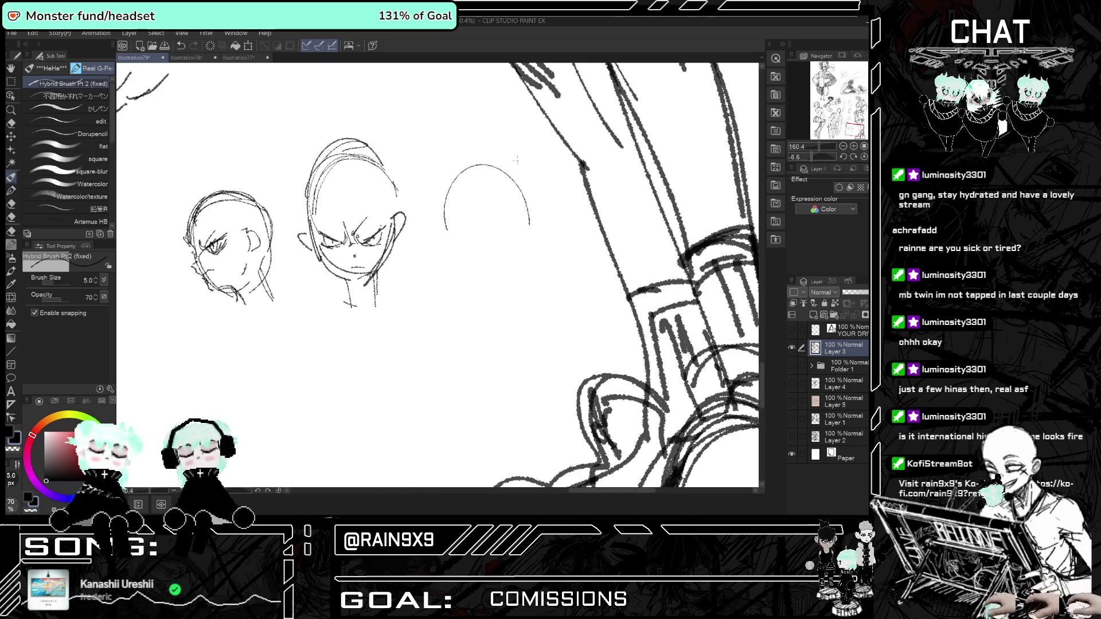
{"action": "left_click_drag", "start_coordinate": [484, 196], "coordinate": [485, 236]}
{"action": "mouse_move", "coordinate": [486, 192]}
{"action": "left_mouse_down"}
{"action": "mouse_move", "coordinate": [486, 244]}
{"action": "mouse_move", "coordinate": [506, 211]}
{"action": "mouse_move", "coordinate": [475, 210]}
{"action": "left_mouse_up"}
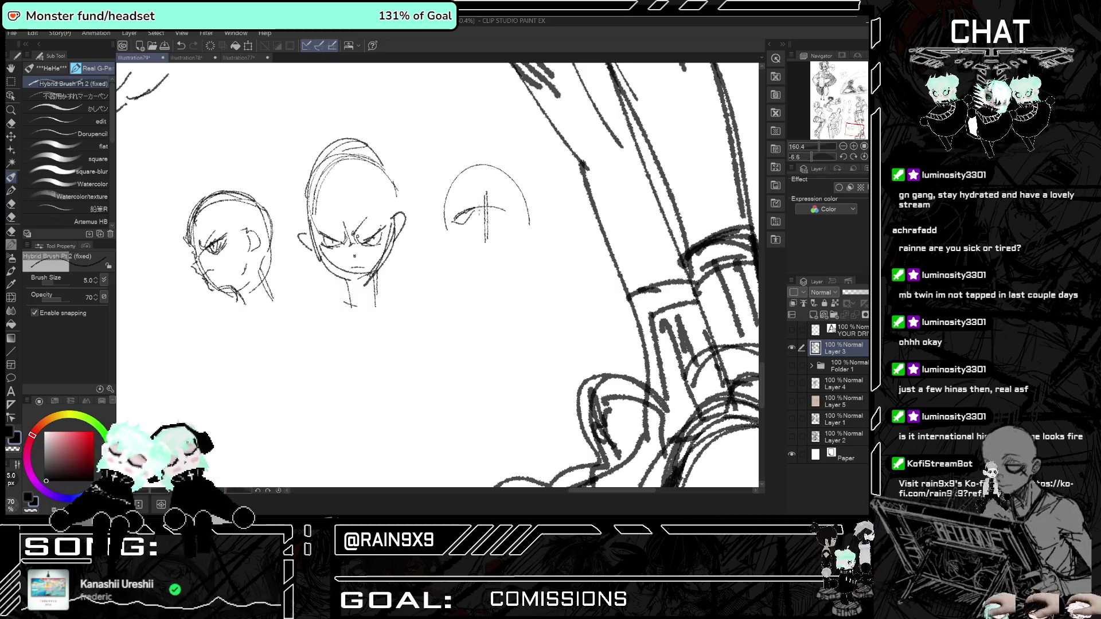
{"action": "key", "text": "ctrl+z"}
{"action": "key", "text": "ctrl+z"}
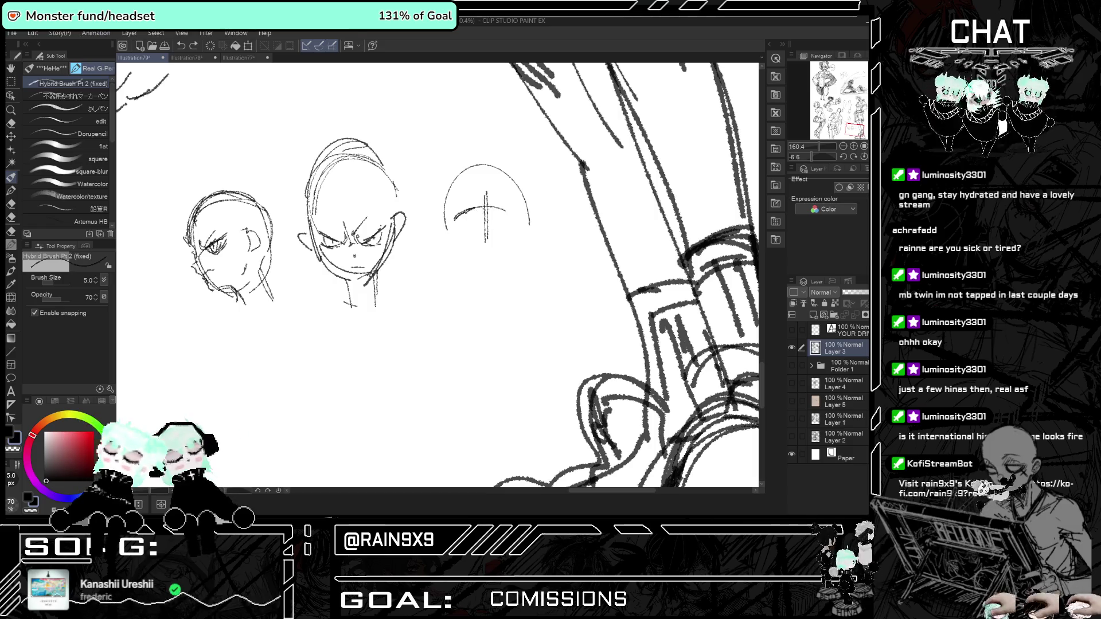
{"action": "left_click_drag", "start_coordinate": [456, 220], "coordinate": [518, 222]}
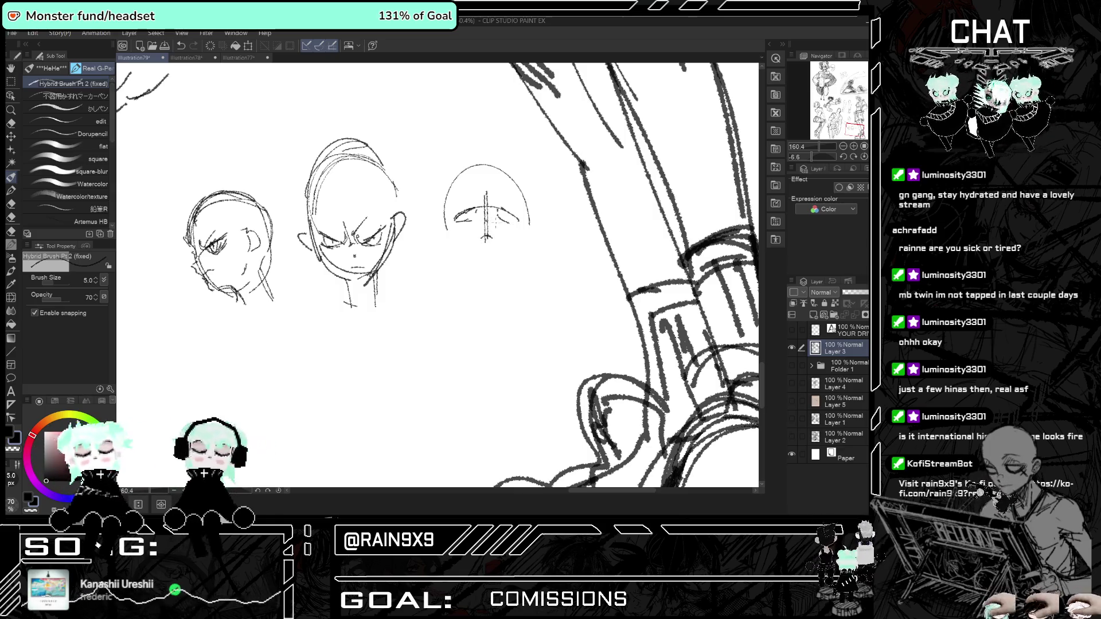
Add the new head's jaw line, ears on both sides and an eye, checking it mirrored.
{"action": "left_click_drag", "start_coordinate": [471, 261], "coordinate": [475, 277]}
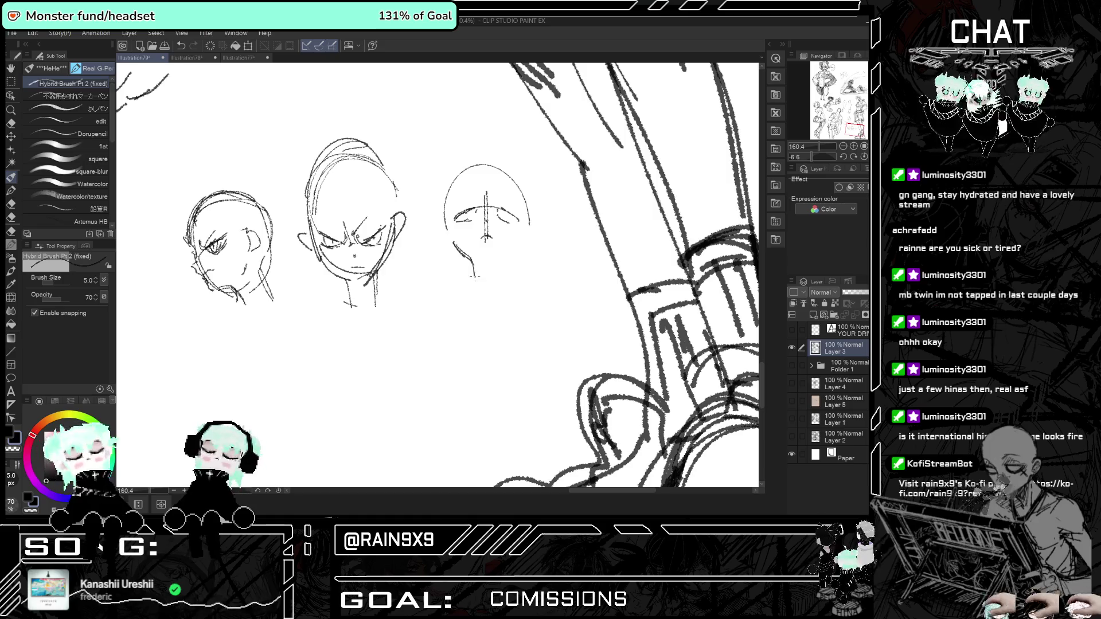
{"action": "left_click_drag", "start_coordinate": [448, 231], "coordinate": [451, 251]}
{"action": "left_click_drag", "start_coordinate": [523, 234], "coordinate": [523, 251]}
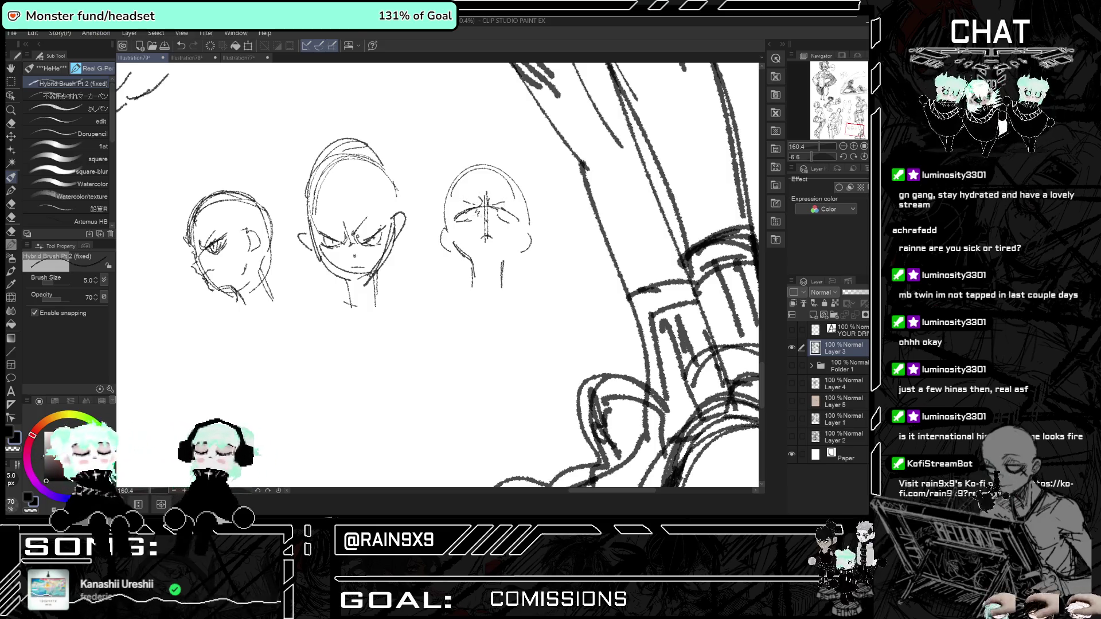
{"action": "left_click_drag", "start_coordinate": [465, 219], "coordinate": [476, 211]}
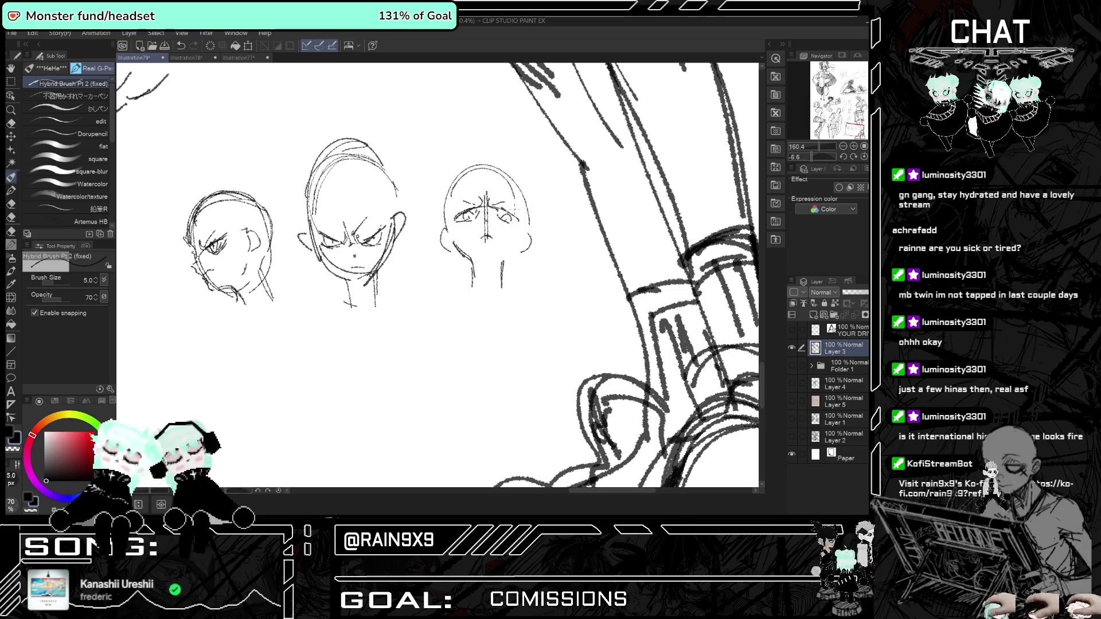
{"action": "key", "text": "h"}
{"action": "key", "text": "h"}
{"action": "left_click_drag", "start_coordinate": [517, 241], "coordinate": [523, 249]}
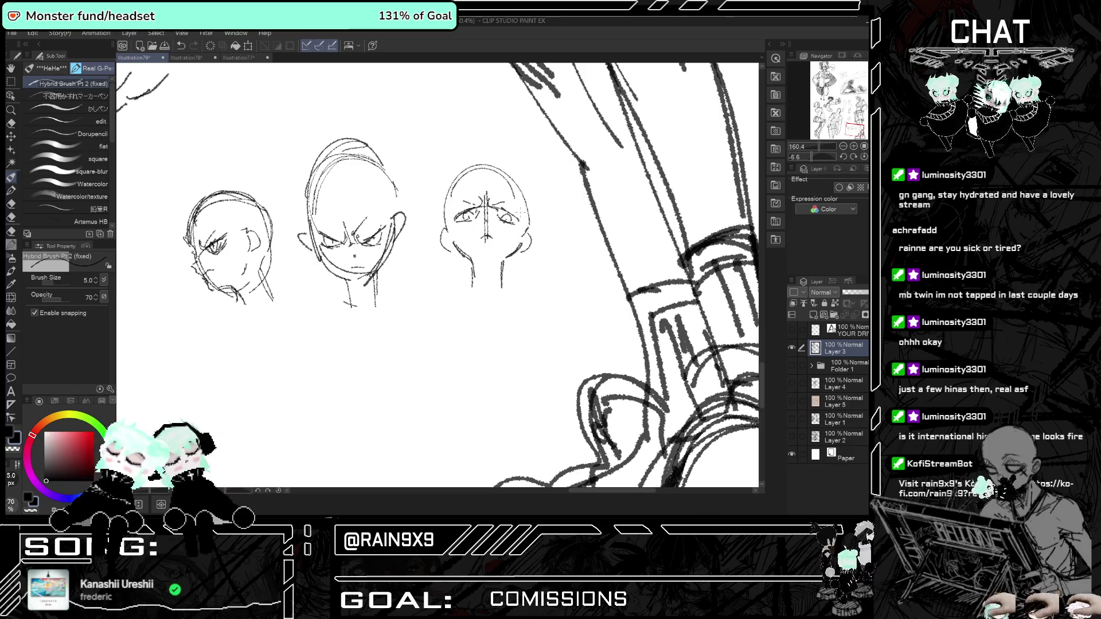
Erase the construction lines atop the angry face and redraw its head top with the pen.
{"action": "scroll", "coordinate": [457, 297], "scroll_direction": "down", "scroll_amount": 5}
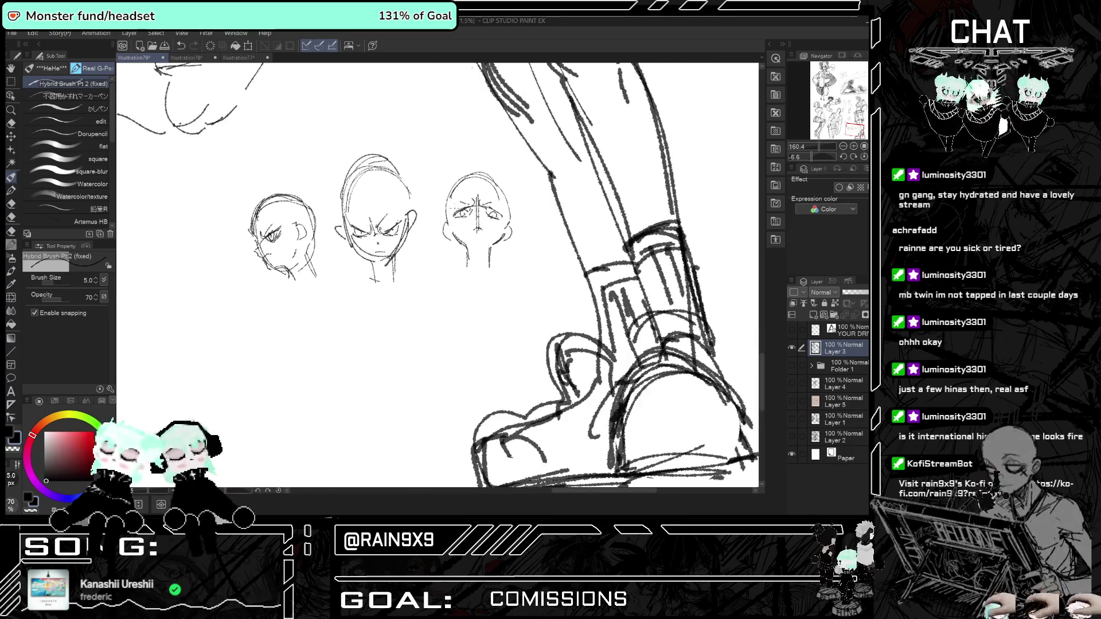
{"action": "scroll", "coordinate": [424, 241], "scroll_direction": "up", "scroll_amount": 5}
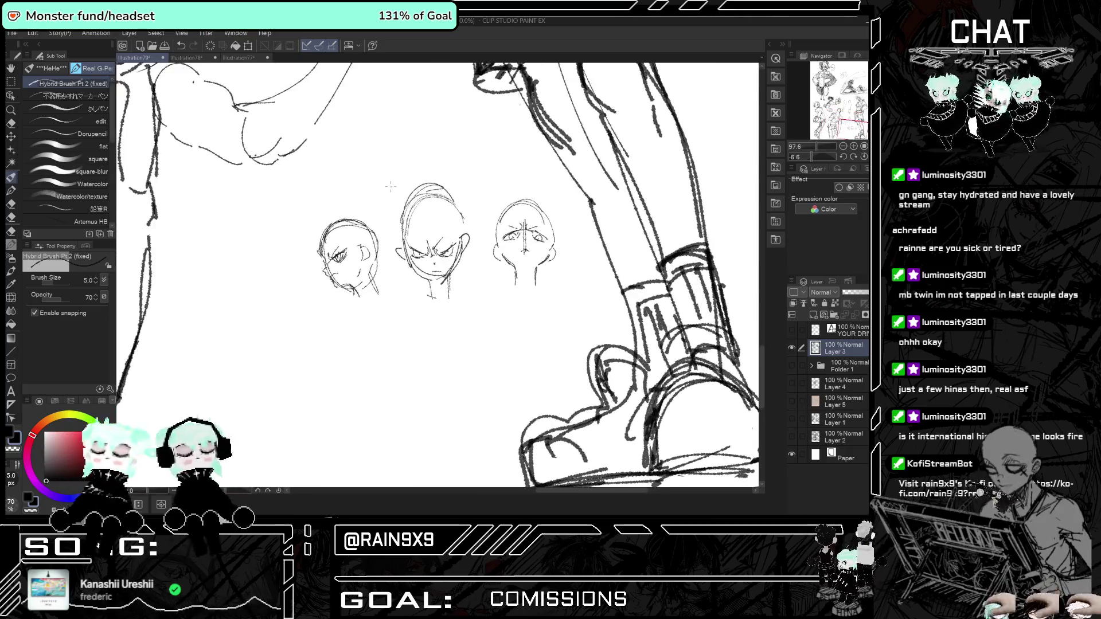
{"action": "key", "text": "e"}
{"action": "mouse_move", "coordinate": [453, 178]}
{"action": "left_mouse_down"}
{"action": "mouse_move", "coordinate": [410, 206]}
{"action": "mouse_move", "coordinate": [466, 195]}
{"action": "left_mouse_up"}
{"action": "key", "text": "p"}
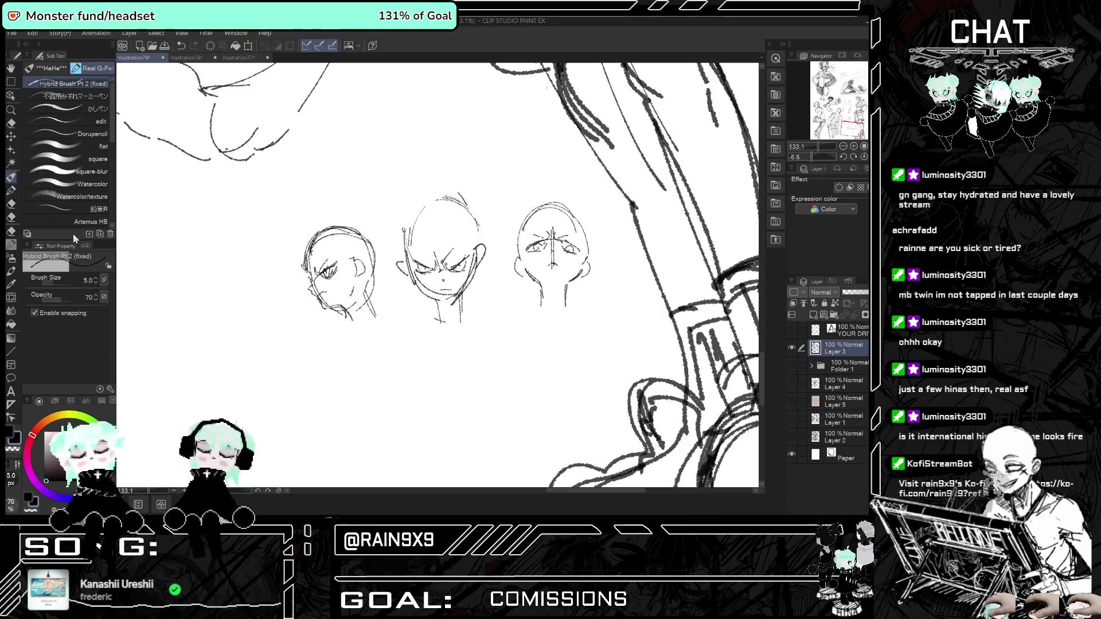
{"action": "mouse_move", "coordinate": [416, 215]}
{"action": "left_mouse_down"}
{"action": "mouse_move", "coordinate": [456, 198]}
{"action": "mouse_move", "coordinate": [475, 244]}
{"action": "left_mouse_up"}
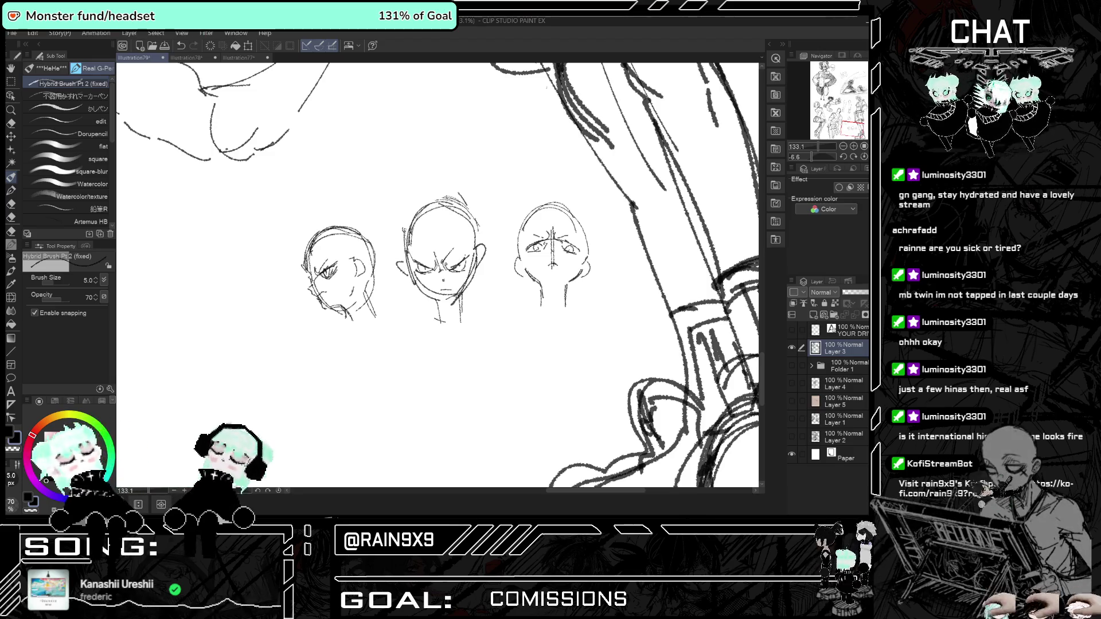
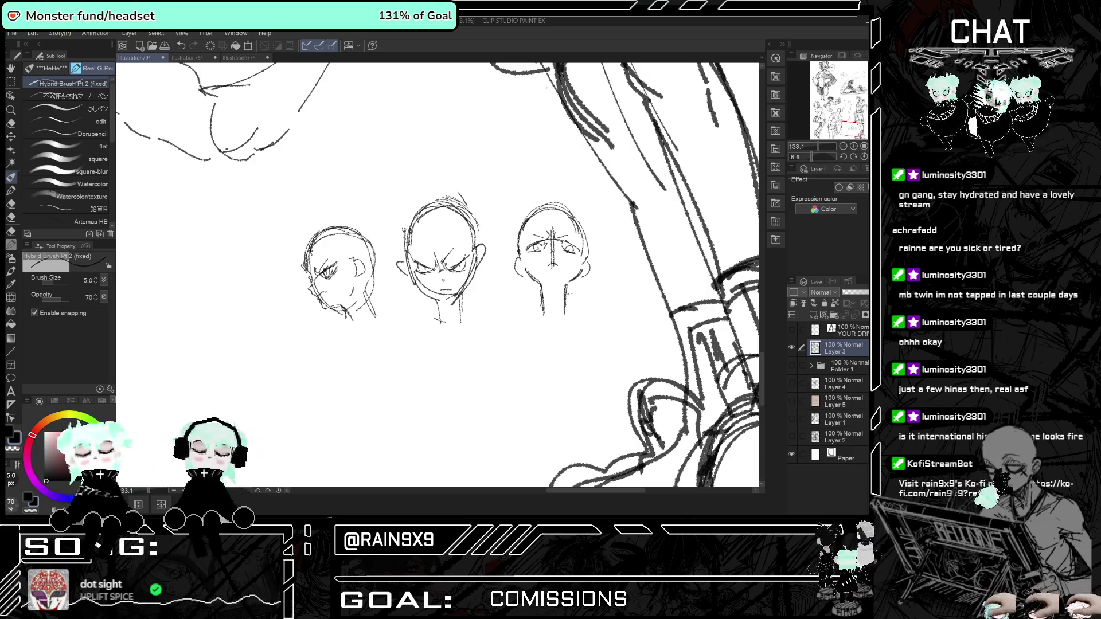
Mirror the canvas to check the three head studies, then zoom to the space below them.
{"action": "scroll", "coordinate": [569, 292], "scroll_direction": "down", "scroll_amount": 1}
{"action": "key", "text": "h"}
{"action": "scroll", "coordinate": [357, 328], "scroll_direction": "down", "scroll_amount": 2}
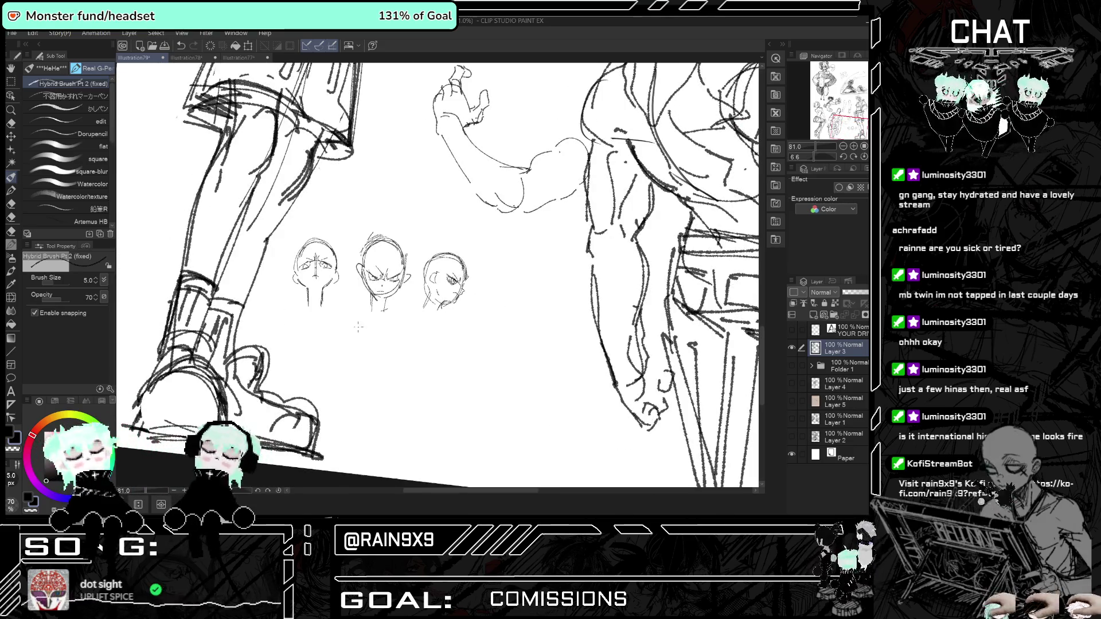
{"action": "key", "text": "h"}
{"action": "scroll", "coordinate": [357, 328], "scroll_direction": "up", "scroll_amount": 2}
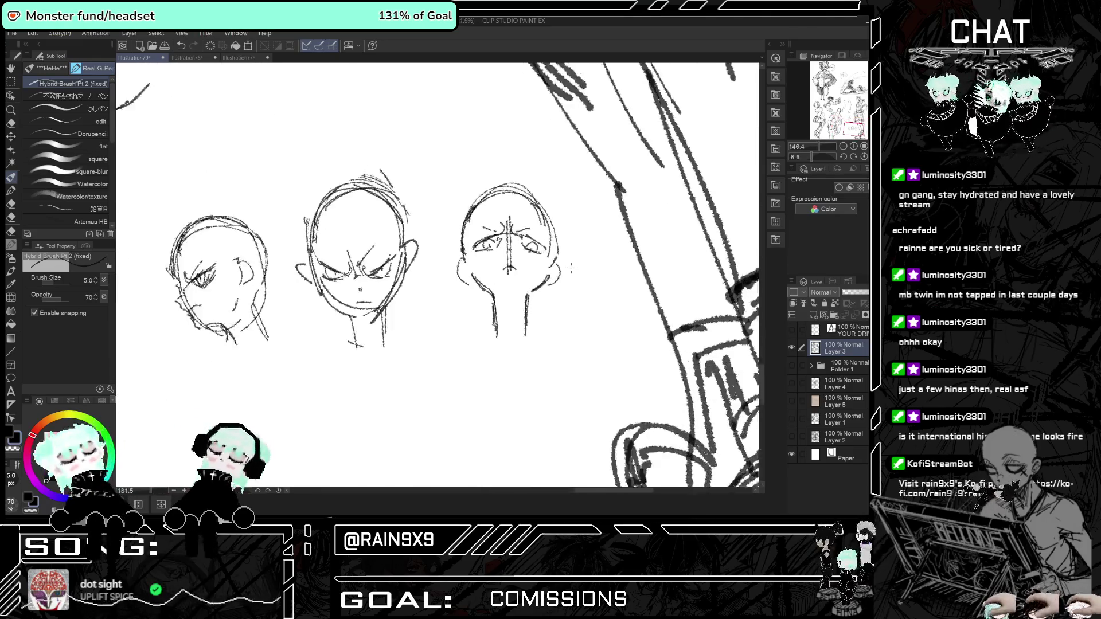
{"action": "scroll", "coordinate": [621, 248], "scroll_direction": "up", "scroll_amount": 3}
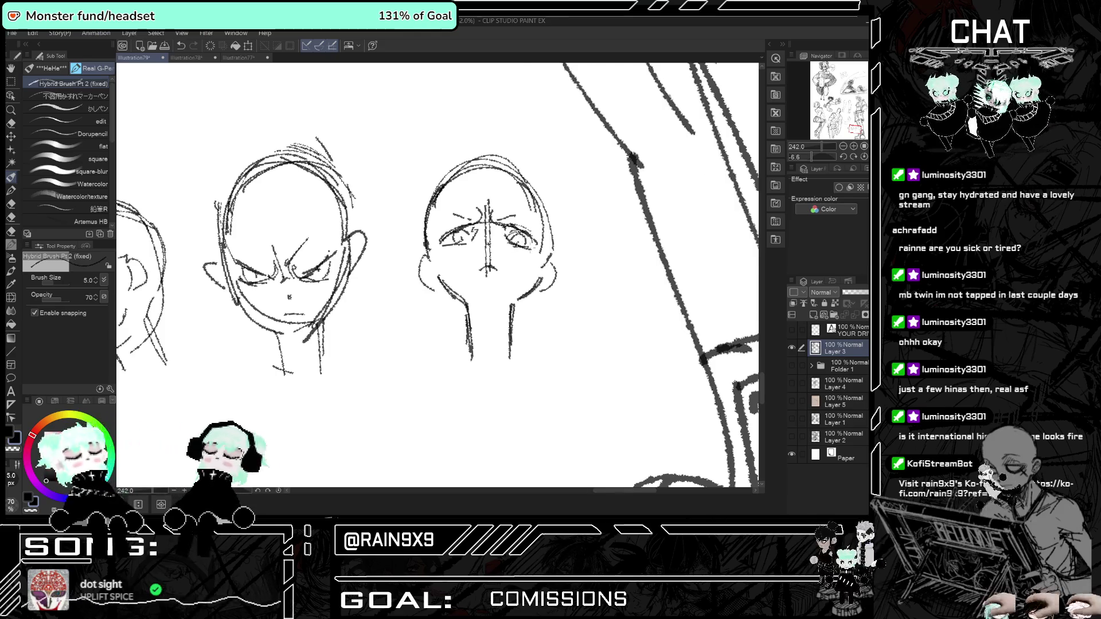
{"action": "scroll", "coordinate": [468, 352], "scroll_direction": "down", "scroll_amount": 3}
{"action": "scroll", "coordinate": [468, 352], "scroll_direction": "down", "scroll_amount": 2}
{"action": "scroll", "coordinate": [468, 352], "scroll_direction": "up", "scroll_amount": 2}
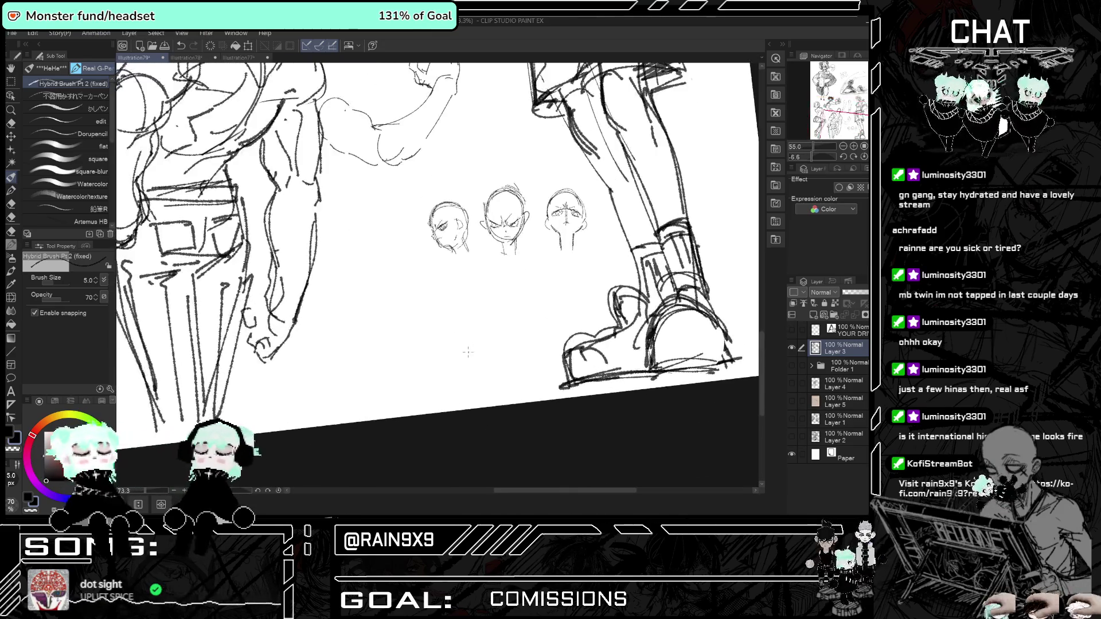
{"action": "scroll", "coordinate": [468, 352], "scroll_direction": "up", "scroll_amount": 3}
{"action": "scroll", "coordinate": [458, 321], "scroll_direction": "up", "scroll_amount": 1}
Sketch the fourth head's circle, jaw, brow curve and face centre line.
{"action": "mouse_move", "coordinate": [469, 260]}
{"action": "left_mouse_down"}
{"action": "mouse_move", "coordinate": [548, 272]}
{"action": "mouse_move", "coordinate": [481, 312]}
{"action": "mouse_move", "coordinate": [535, 287]}
{"action": "left_mouse_up"}
{"action": "left_click_drag", "start_coordinate": [514, 222], "coordinate": [471, 298]}
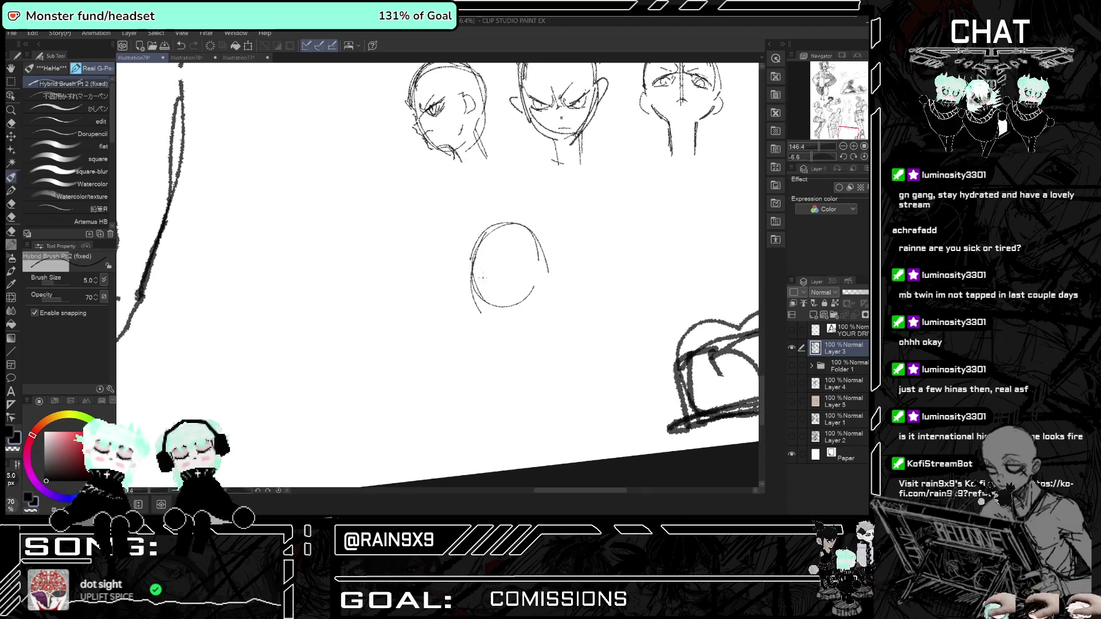
{"action": "left_click_drag", "start_coordinate": [492, 247], "coordinate": [483, 313]}
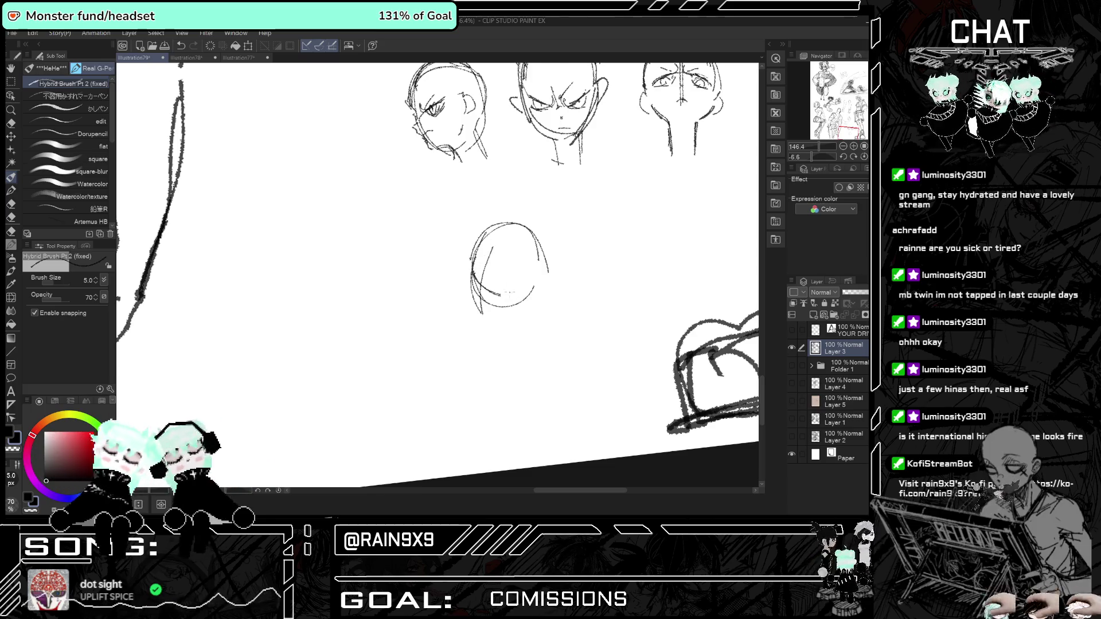
{"action": "scroll", "coordinate": [507, 304], "scroll_direction": "up", "scroll_amount": 2}
{"action": "left_click_drag", "start_coordinate": [510, 315], "coordinate": [559, 265]}
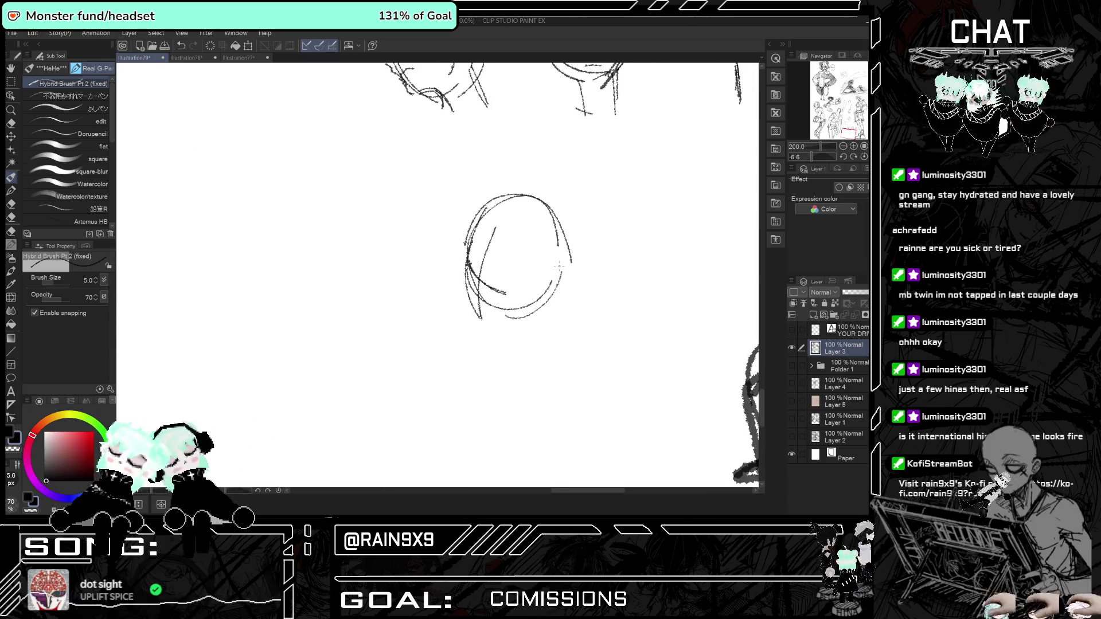
{"action": "left_click_drag", "start_coordinate": [498, 217], "coordinate": [539, 245]}
{"action": "left_click_drag", "start_coordinate": [467, 287], "coordinate": [489, 326]}
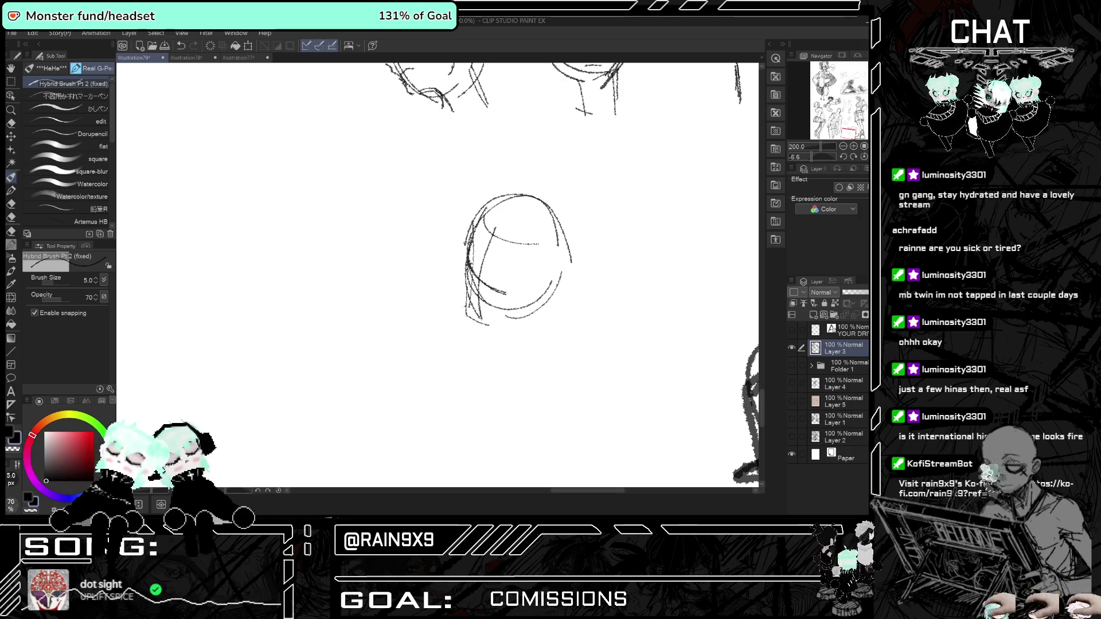
{"action": "left_click_drag", "start_coordinate": [531, 288], "coordinate": [523, 324]}
{"action": "left_click_drag", "start_coordinate": [568, 256], "coordinate": [539, 298]}
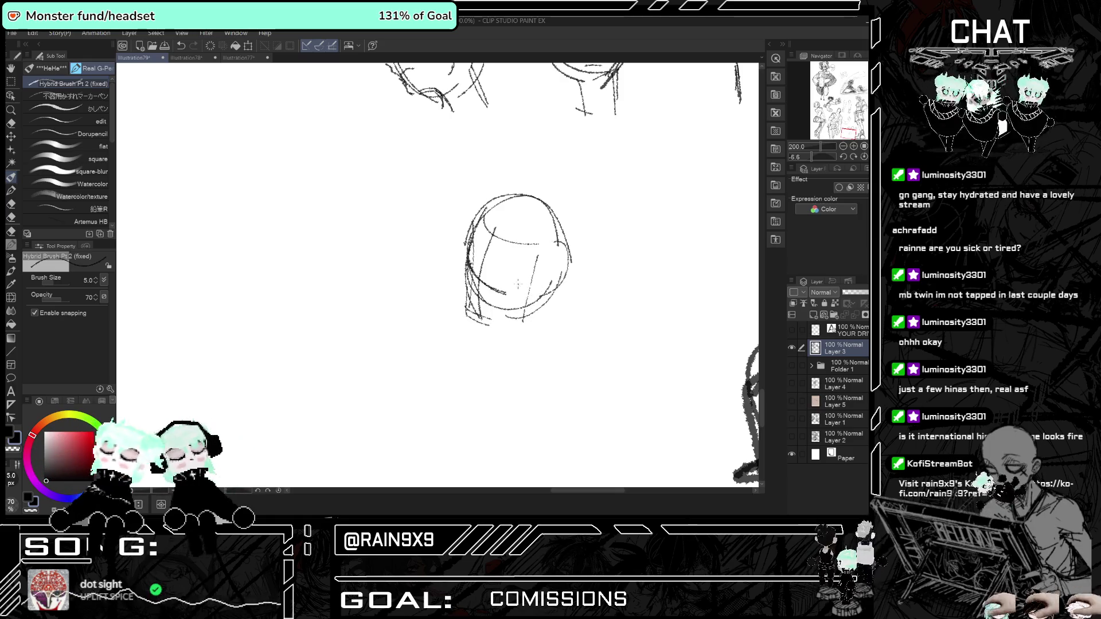
{"action": "scroll", "coordinate": [500, 283], "scroll_direction": "up", "scroll_amount": 2}
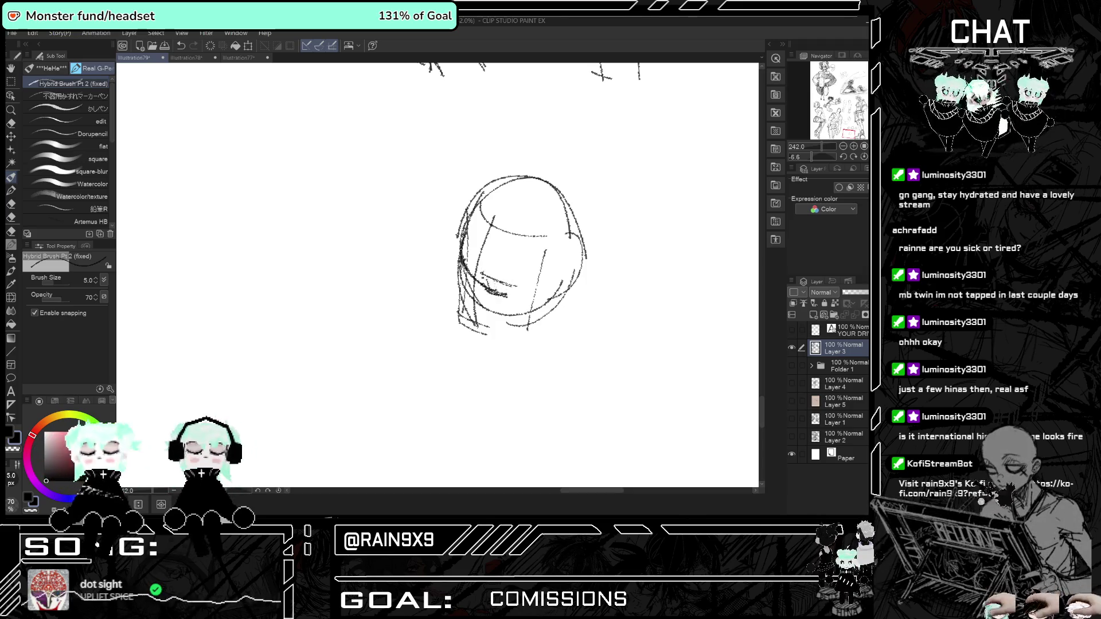
{"action": "left_click_drag", "start_coordinate": [542, 196], "coordinate": [576, 232]}
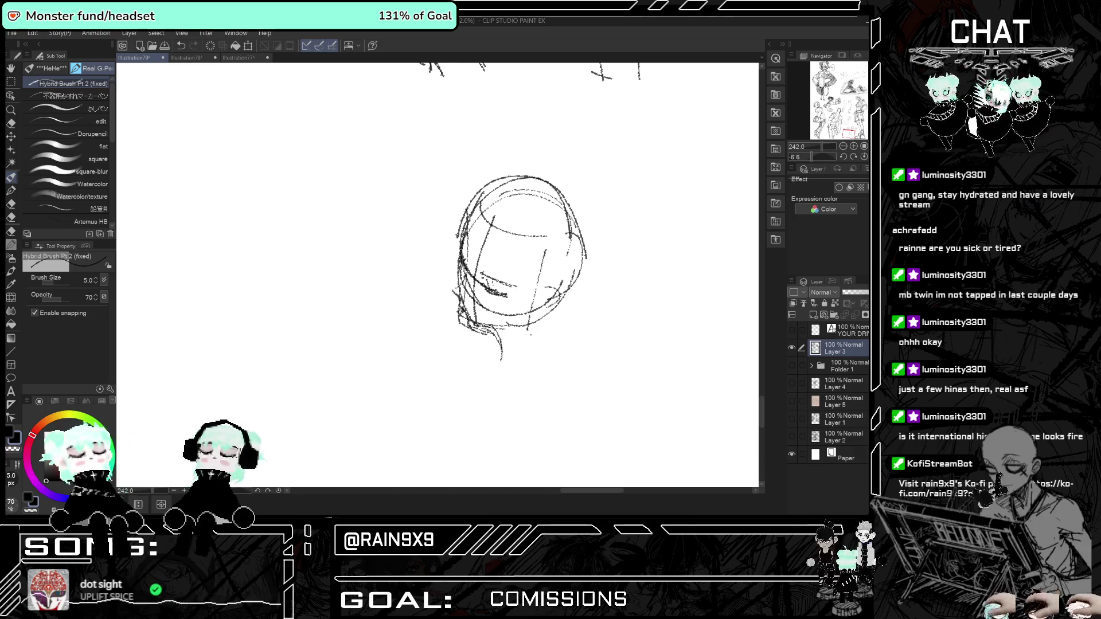
Draw the neck below the new head, checking proportions in a mirrored view.
{"action": "key", "text": "h"}
{"action": "left_click_drag", "start_coordinate": [340, 326], "coordinate": [339, 369]}
{"action": "key", "text": "h"}
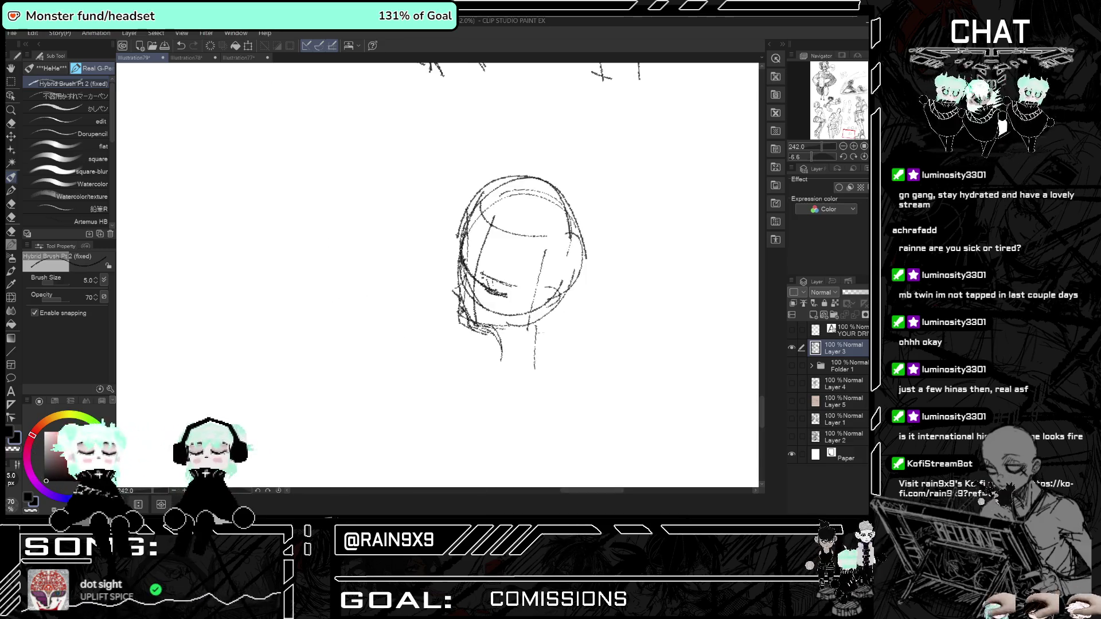
{"action": "left_click_drag", "start_coordinate": [496, 201], "coordinate": [467, 241]}
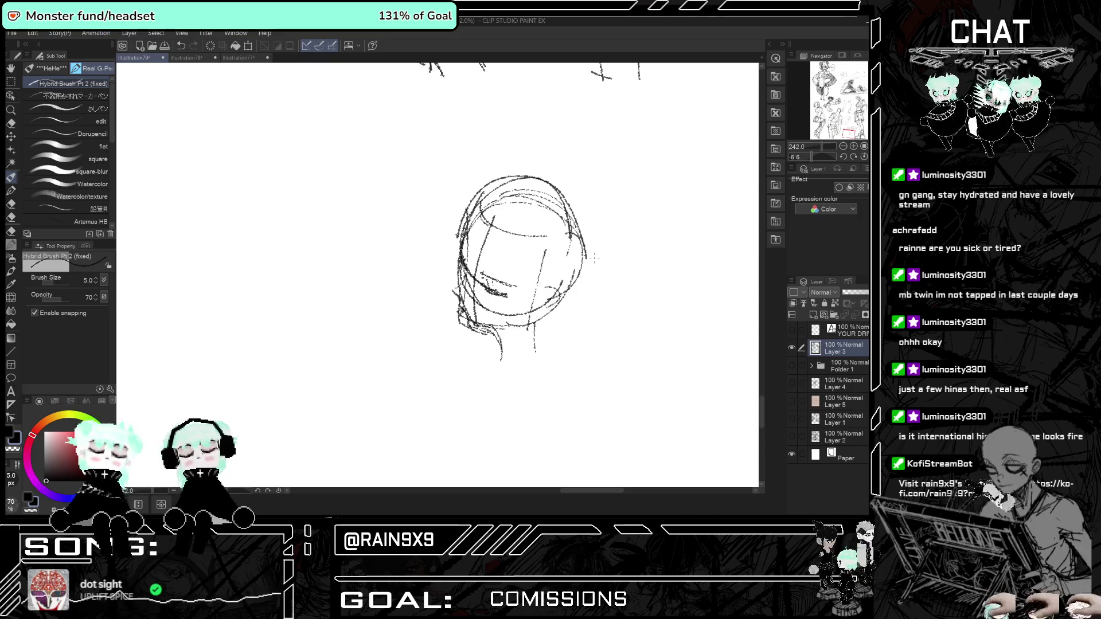
{"action": "scroll", "coordinate": [417, 370], "scroll_direction": "down", "scroll_amount": 2}
{"action": "scroll", "coordinate": [417, 369], "scroll_direction": "down", "scroll_amount": 3}
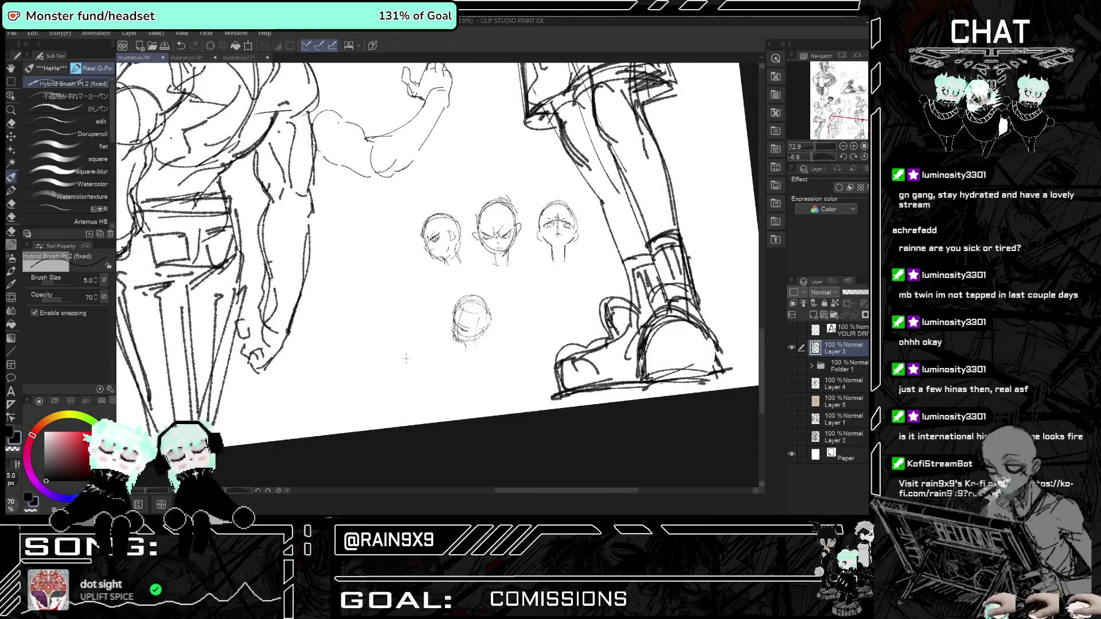
{"action": "scroll", "coordinate": [400, 283], "scroll_direction": "up", "scroll_amount": 2}
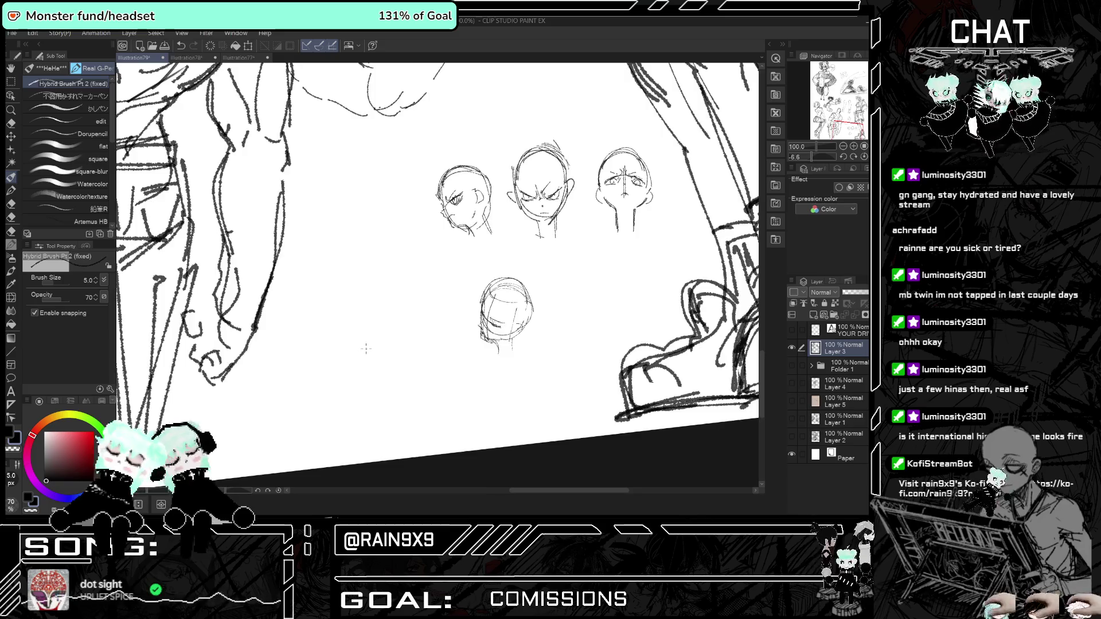
{"action": "scroll", "coordinate": [400, 283], "scroll_direction": "down", "scroll_amount": 5}
{"action": "scroll", "coordinate": [492, 371], "scroll_direction": "down", "scroll_amount": 4}
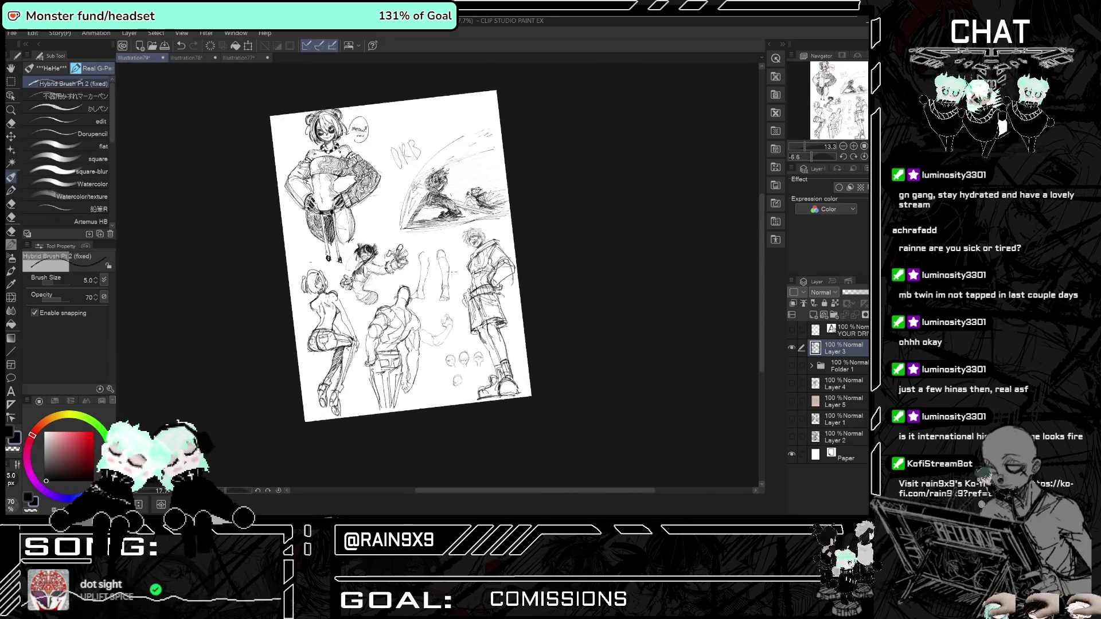
Zoom across the full page of figure and head studies, then pick the Eraser with E.
{"action": "scroll", "coordinate": [492, 372], "scroll_direction": "up", "scroll_amount": 2}
{"action": "scroll", "coordinate": [492, 372], "scroll_direction": "down", "scroll_amount": 1}
{"action": "scroll", "coordinate": [453, 321], "scroll_direction": "down", "scroll_amount": 1}
{"action": "scroll", "coordinate": [453, 321], "scroll_direction": "down", "scroll_amount": 1}
{"action": "scroll", "coordinate": [453, 321], "scroll_direction": "up", "scroll_amount": 1}
{"action": "scroll", "coordinate": [437, 363], "scroll_direction": "up", "scroll_amount": 1}
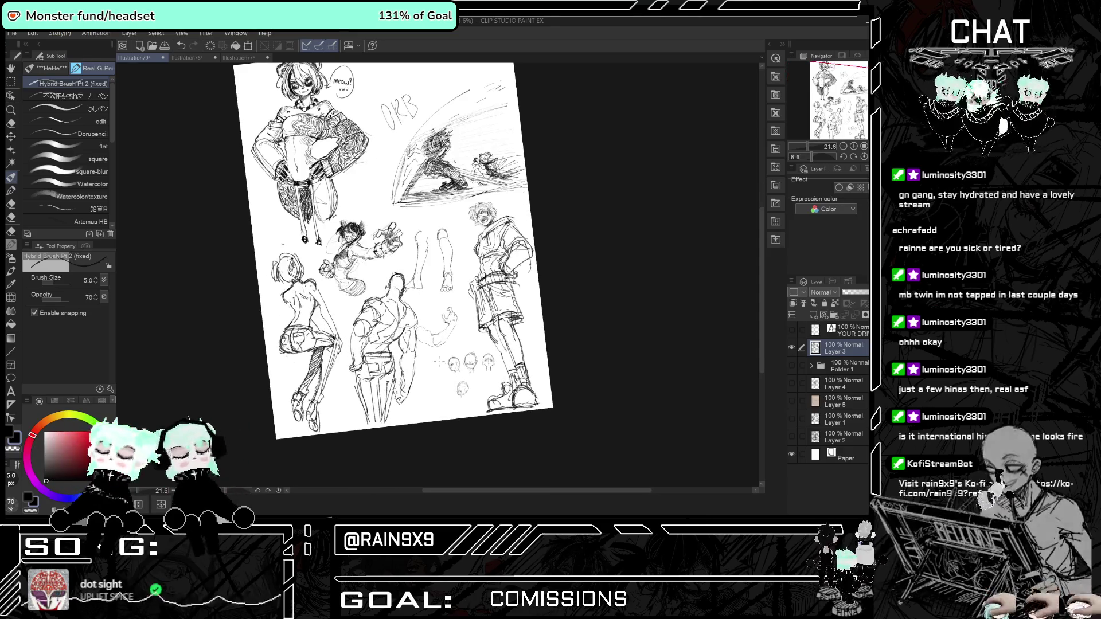
{"action": "scroll", "coordinate": [438, 360], "scroll_direction": "down", "scroll_amount": 1}
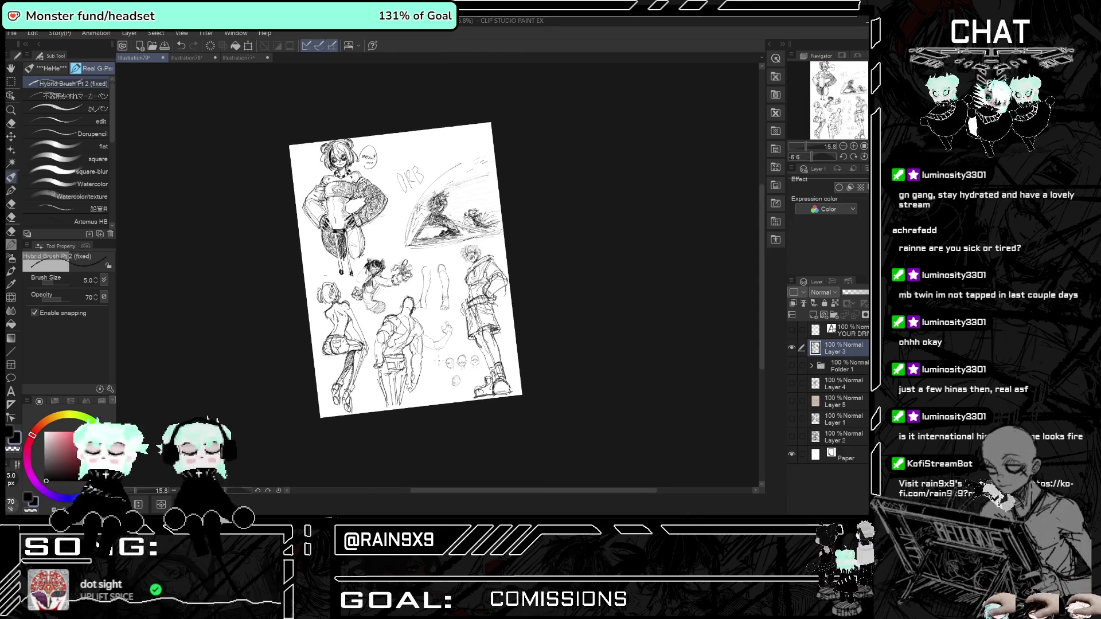
{"action": "scroll", "coordinate": [433, 321], "scroll_direction": "up", "scroll_amount": 1}
{"action": "scroll", "coordinate": [427, 281], "scroll_direction": "up", "scroll_amount": 1}
{"action": "scroll", "coordinate": [420, 238], "scroll_direction": "up", "scroll_amount": 1}
{"action": "scroll", "coordinate": [421, 236], "scroll_direction": "down", "scroll_amount": 1}
{"action": "scroll", "coordinate": [422, 241], "scroll_direction": "up", "scroll_amount": 1}
{"action": "scroll", "coordinate": [423, 247], "scroll_direction": "down", "scroll_amount": 1}
{"action": "scroll", "coordinate": [423, 253], "scroll_direction": "down", "scroll_amount": 1}
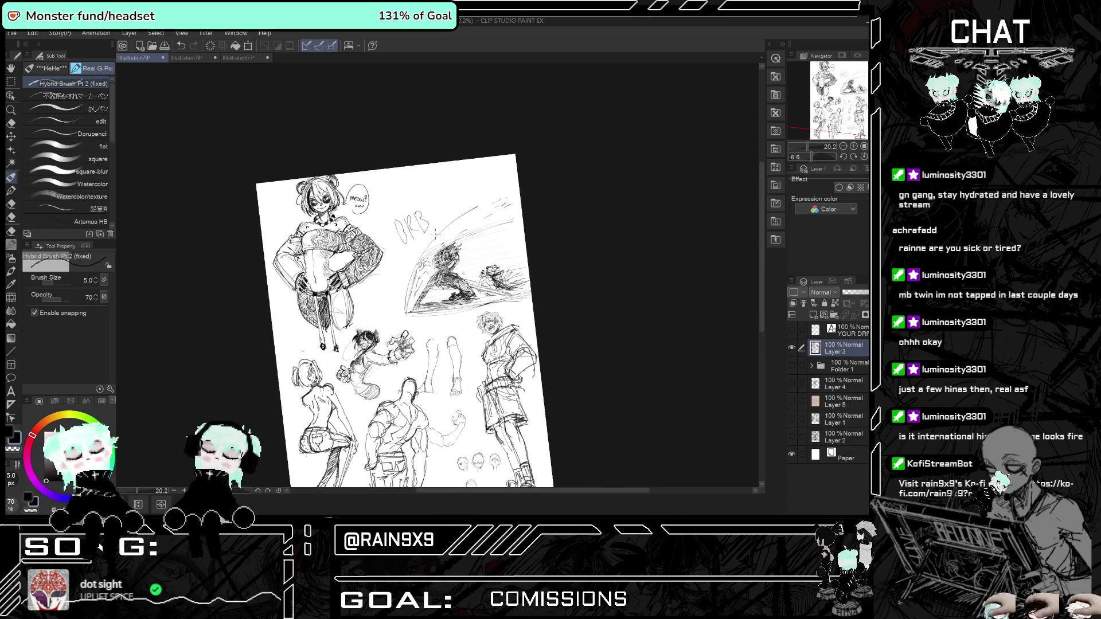
{"action": "key", "text": "e"}
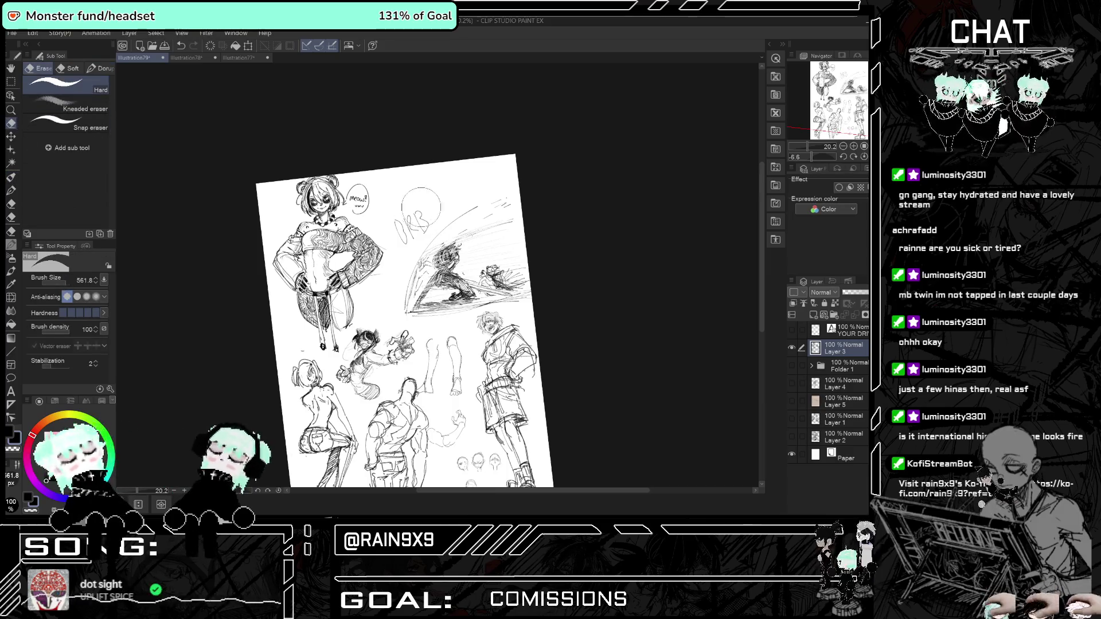
Lasso-select the swooping action scene sketch.
{"action": "left_click", "coordinate": [11, 82]}
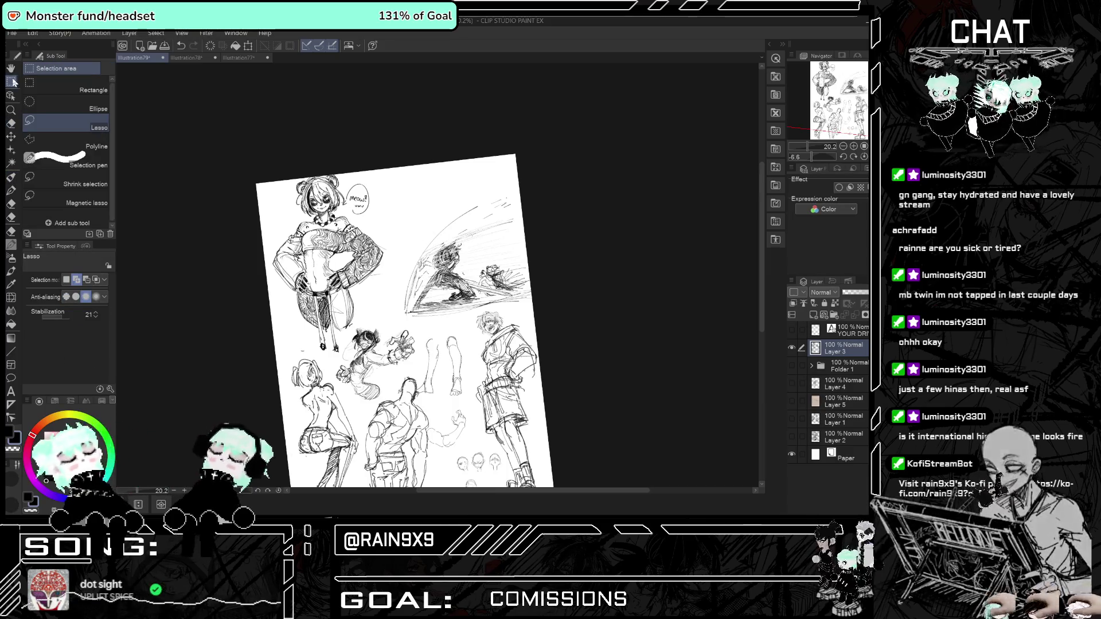
{"action": "left_click_drag", "start_coordinate": [394, 270], "coordinate": [465, 317]}
{"action": "left_click_drag", "start_coordinate": [539, 295], "coordinate": [406, 285]}
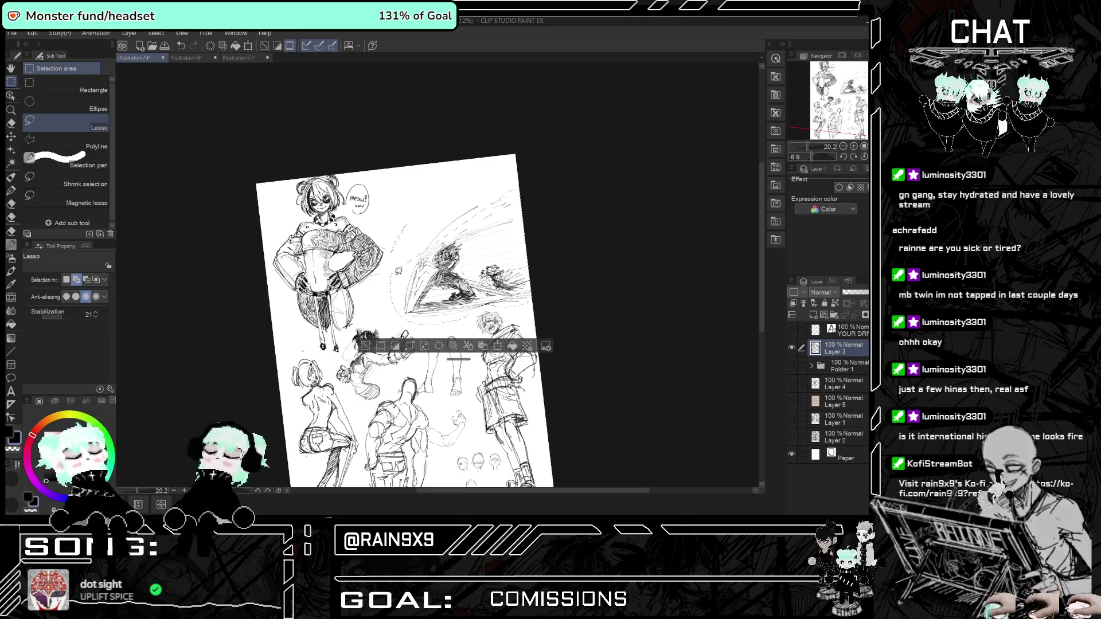
{"action": "left_click_drag", "start_coordinate": [544, 239], "coordinate": [536, 275]}
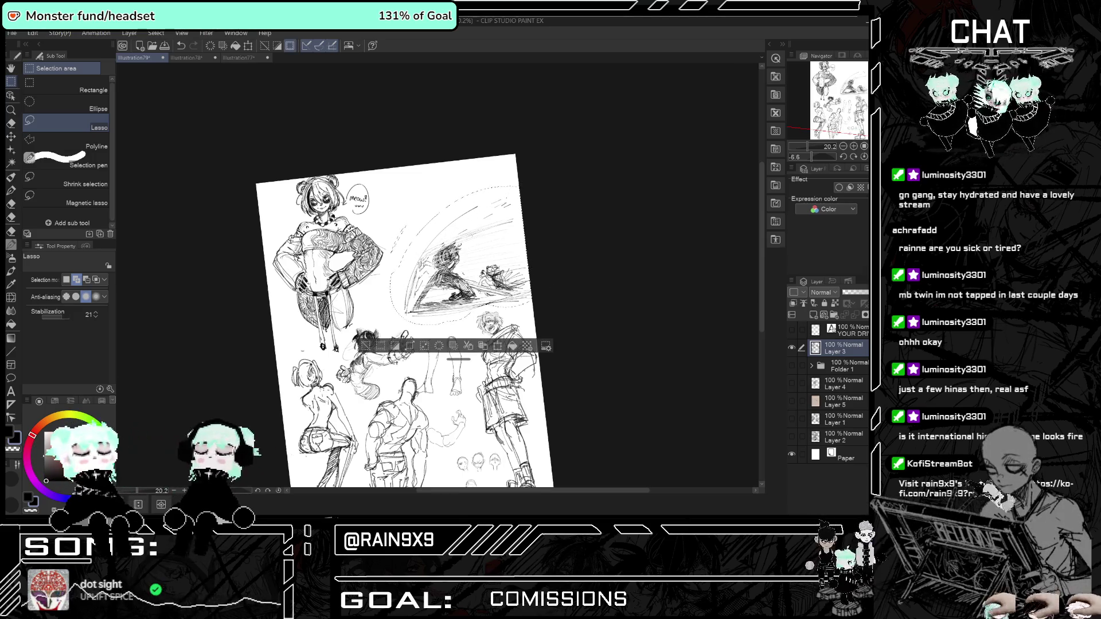
Scale the selected action scene to 142%, nudge it into place and confirm.
{"action": "left_click", "coordinate": [497, 345]}
{"action": "scroll", "coordinate": [482, 292], "scroll_direction": "down", "scroll_amount": 2}
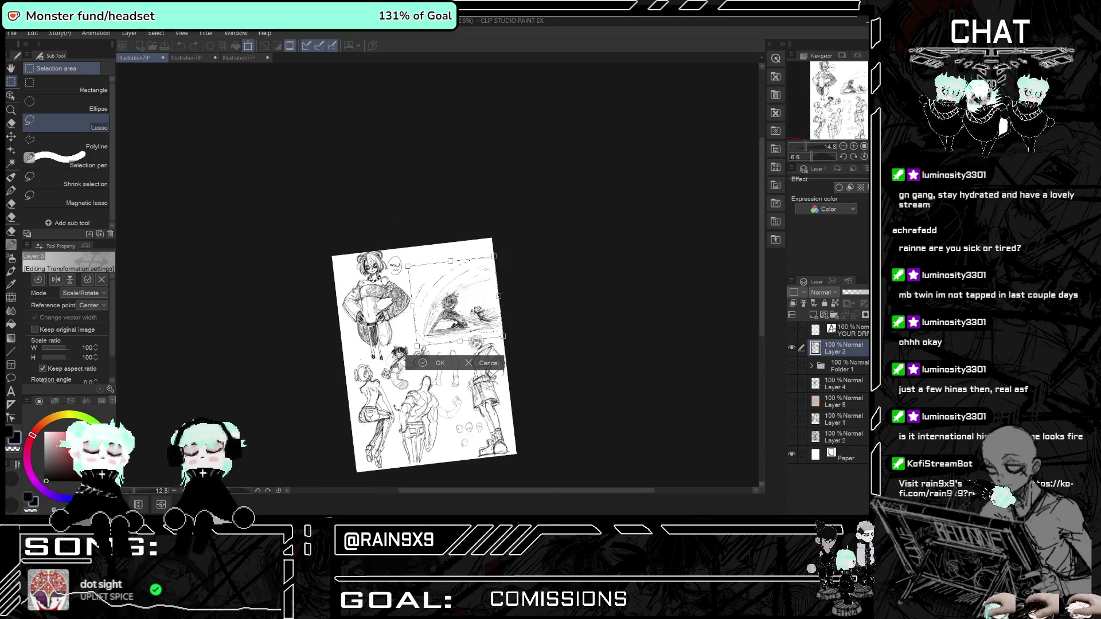
{"action": "left_click_drag", "start_coordinate": [539, 257], "coordinate": [560, 216]}
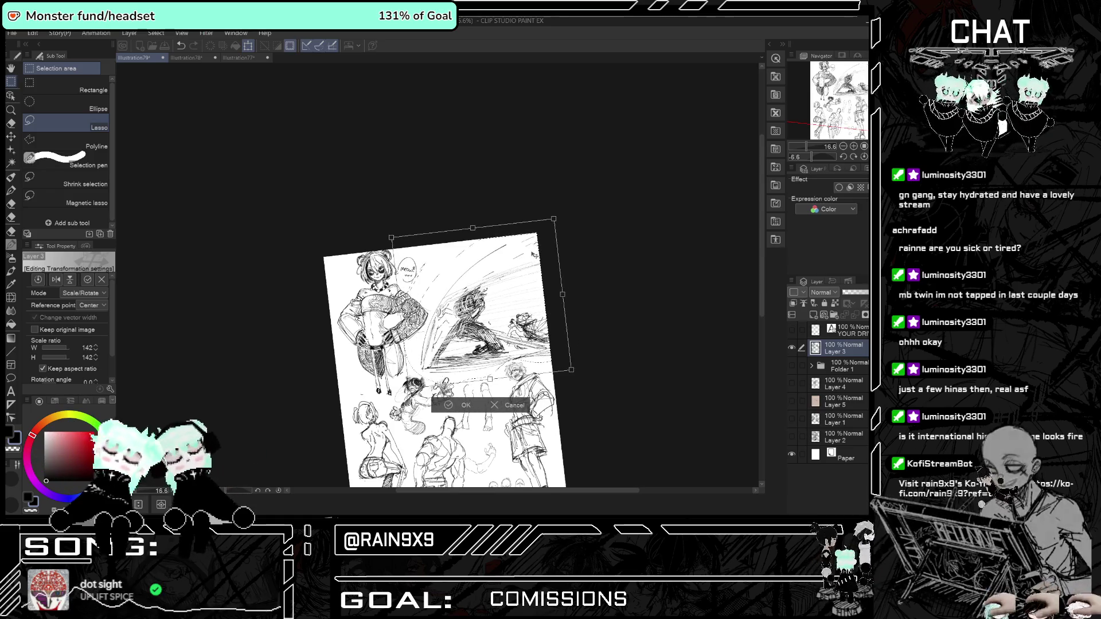
{"action": "left_click_drag", "start_coordinate": [493, 321], "coordinate": [486, 324]}
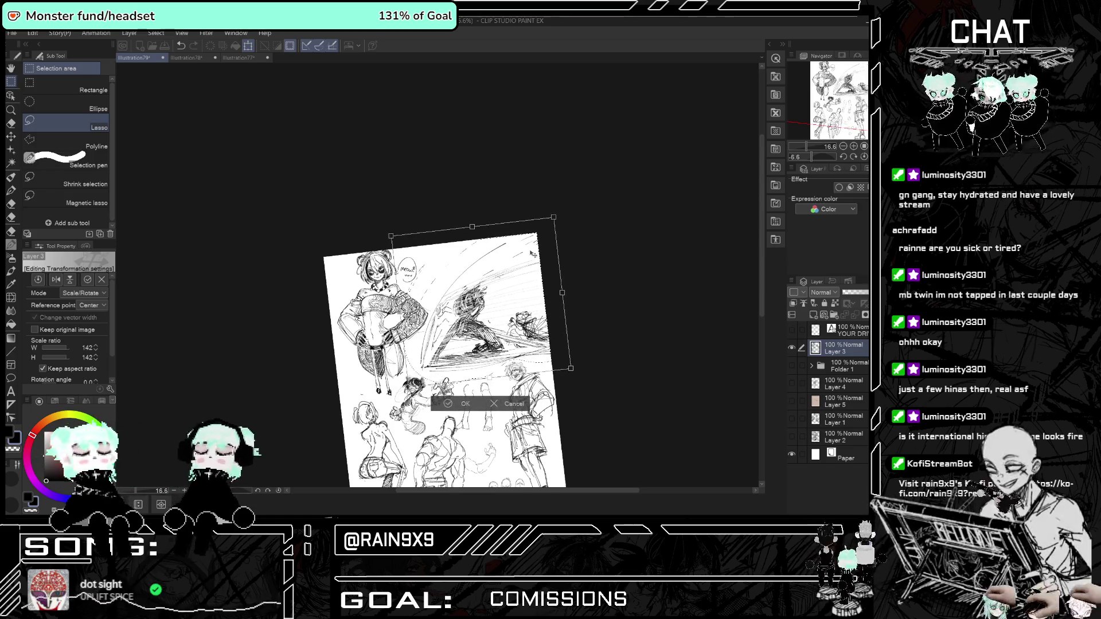
{"action": "left_click", "coordinate": [462, 405]}
{"action": "left_click", "coordinate": [11, 177]}
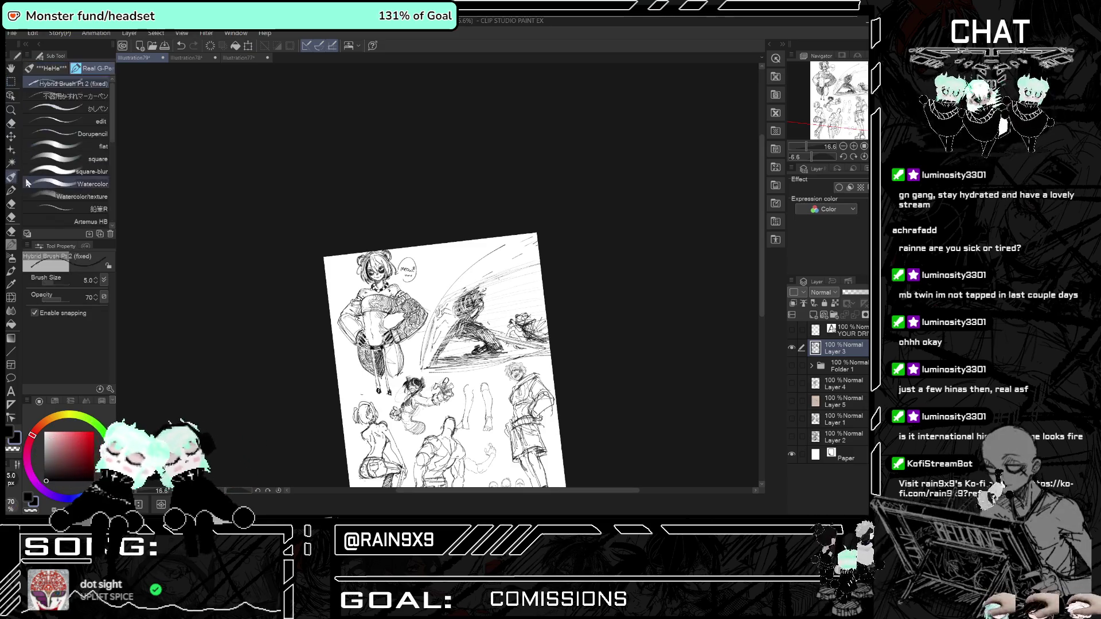
{"action": "scroll", "coordinate": [517, 306], "scroll_direction": "up", "scroll_amount": 3}
Hand-letter 'Its a Furry get down' in a bubble with a left-pointing arrow beside the action scene.
{"action": "left_click_drag", "start_coordinate": [496, 281], "coordinate": [487, 295]}
{"action": "left_click_drag", "start_coordinate": [518, 248], "coordinate": [543, 223]}
{"action": "left_click_drag", "start_coordinate": [536, 301], "coordinate": [500, 315]}
{"action": "scroll", "coordinate": [514, 272], "scroll_direction": "up", "scroll_amount": 1}
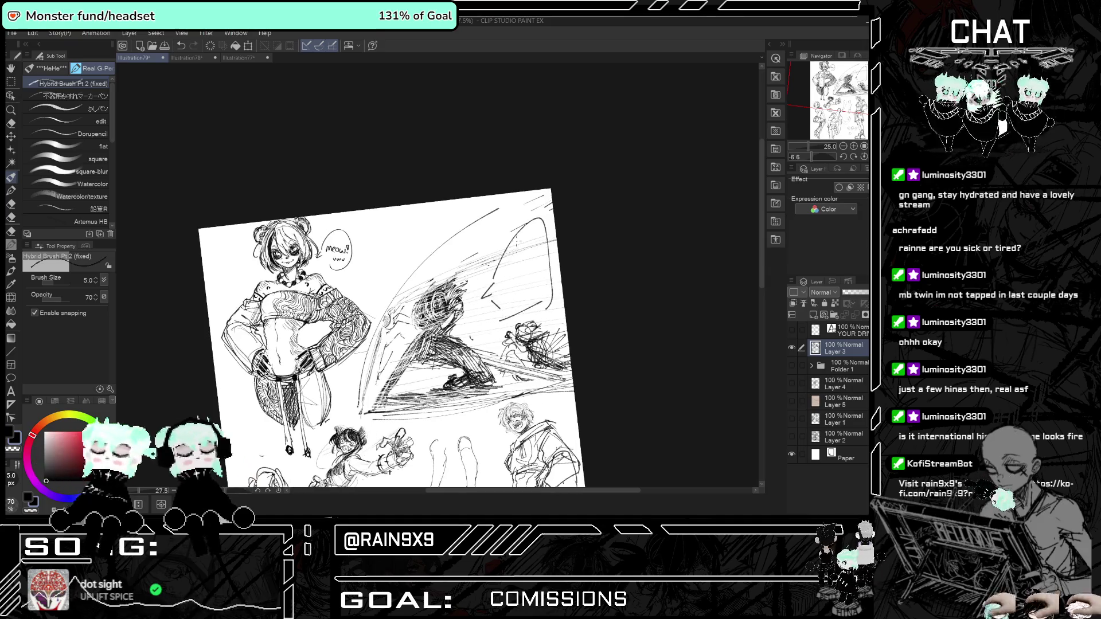
{"action": "mouse_move", "coordinate": [525, 247]}
{"action": "left_mouse_down"}
{"action": "mouse_move", "coordinate": [522, 256]}
{"action": "mouse_move", "coordinate": [535, 256]}
{"action": "mouse_move", "coordinate": [511, 269]}
{"action": "mouse_move", "coordinate": [520, 293]}
{"action": "left_mouse_up"}
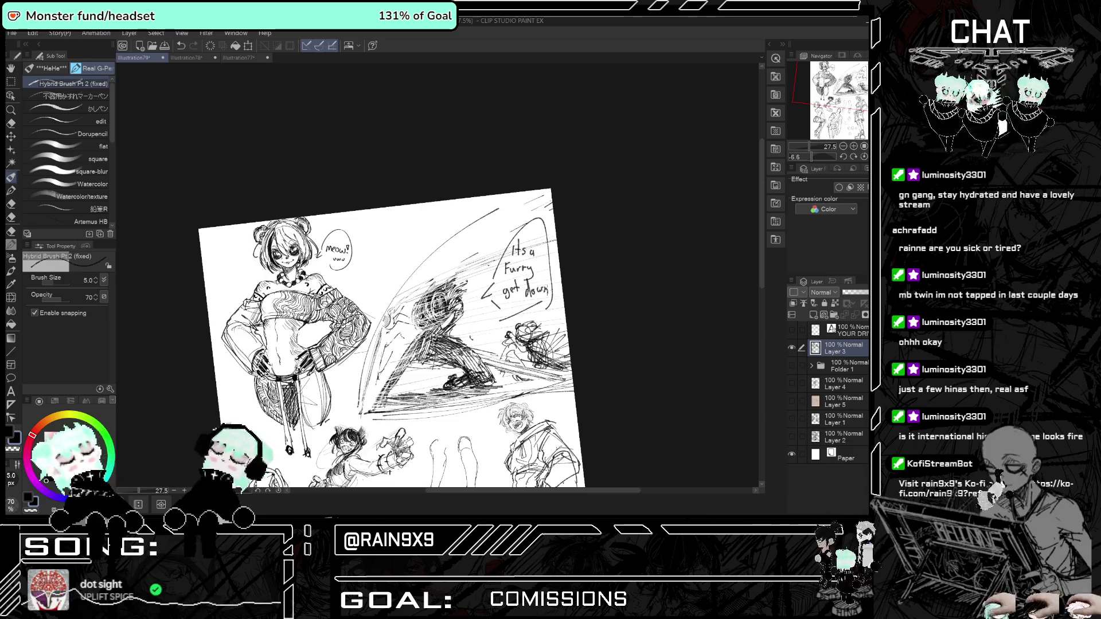
{"action": "left_click_drag", "start_coordinate": [401, 344], "coordinate": [441, 320]}
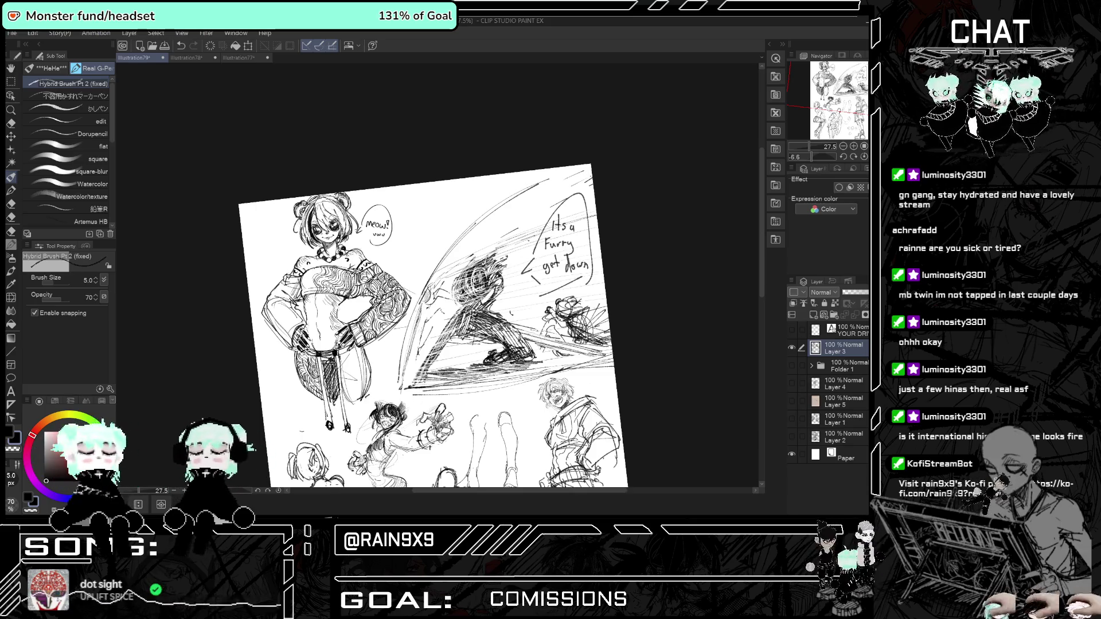
{"action": "scroll", "coordinate": [621, 350], "scroll_direction": "up", "scroll_amount": 2}
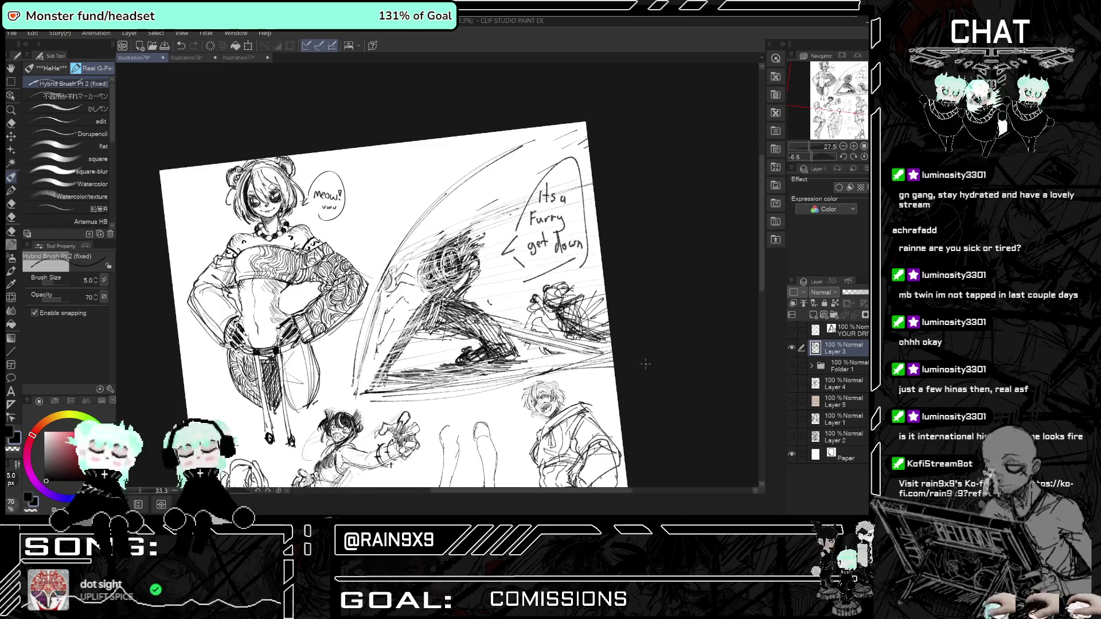
{"action": "scroll", "coordinate": [622, 350], "scroll_direction": "up", "scroll_amount": 1}
{"action": "scroll", "coordinate": [621, 350], "scroll_direction": "up", "scroll_amount": 1}
{"action": "scroll", "coordinate": [620, 352], "scroll_direction": "up", "scroll_amount": 2}
{"action": "scroll", "coordinate": [621, 351], "scroll_direction": "up", "scroll_amount": 1}
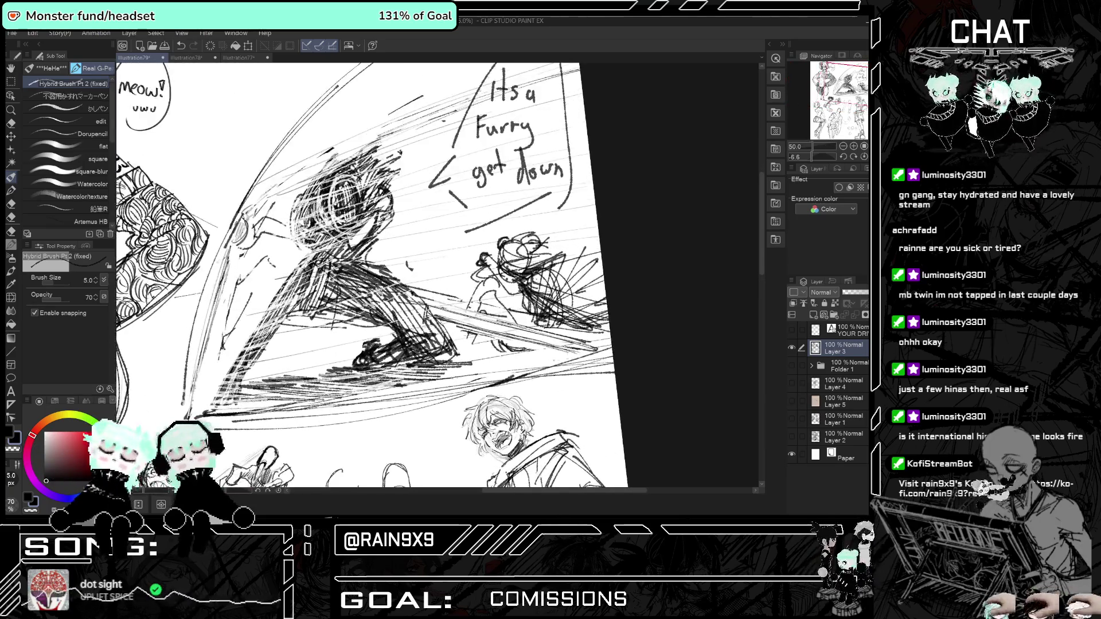
Fade the small right-hand figure with an enlarged Soft eraser, then return to the pencil.
{"action": "scroll", "coordinate": [621, 351], "scroll_direction": "up", "scroll_amount": 1}
{"action": "left_click", "coordinate": [10, 123]}
{"action": "left_click", "coordinate": [70, 69]}
{"action": "left_click", "coordinate": [65, 281]}
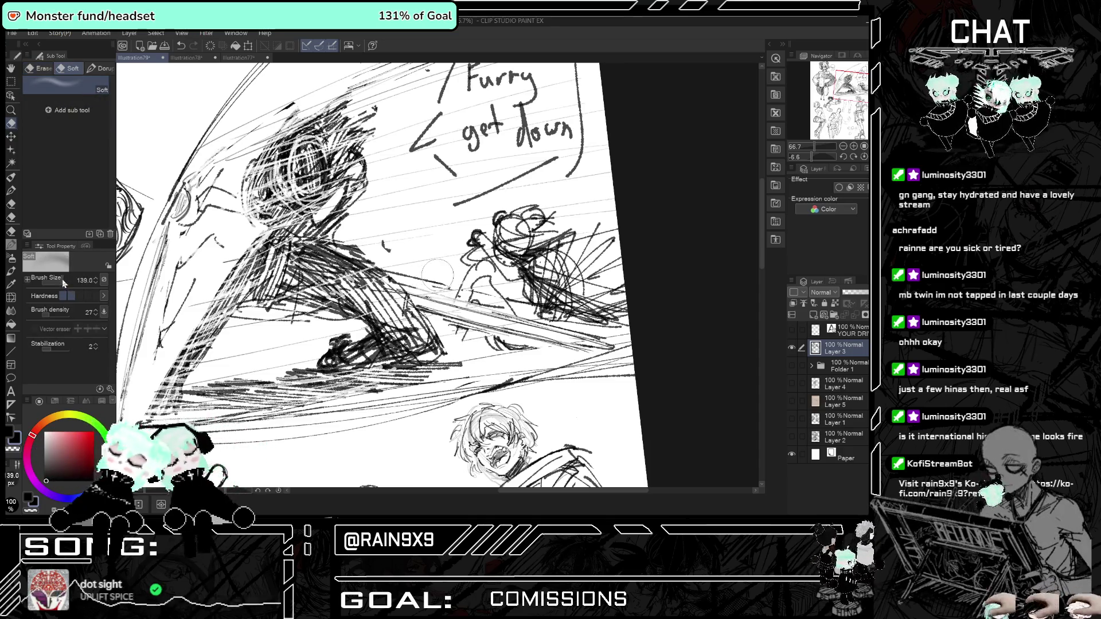
{"action": "mouse_move", "coordinate": [534, 223]}
{"action": "left_mouse_down"}
{"action": "mouse_move", "coordinate": [572, 265]}
{"action": "mouse_move", "coordinate": [544, 321]}
{"action": "left_mouse_up"}
{"action": "left_click", "coordinate": [11, 179]}
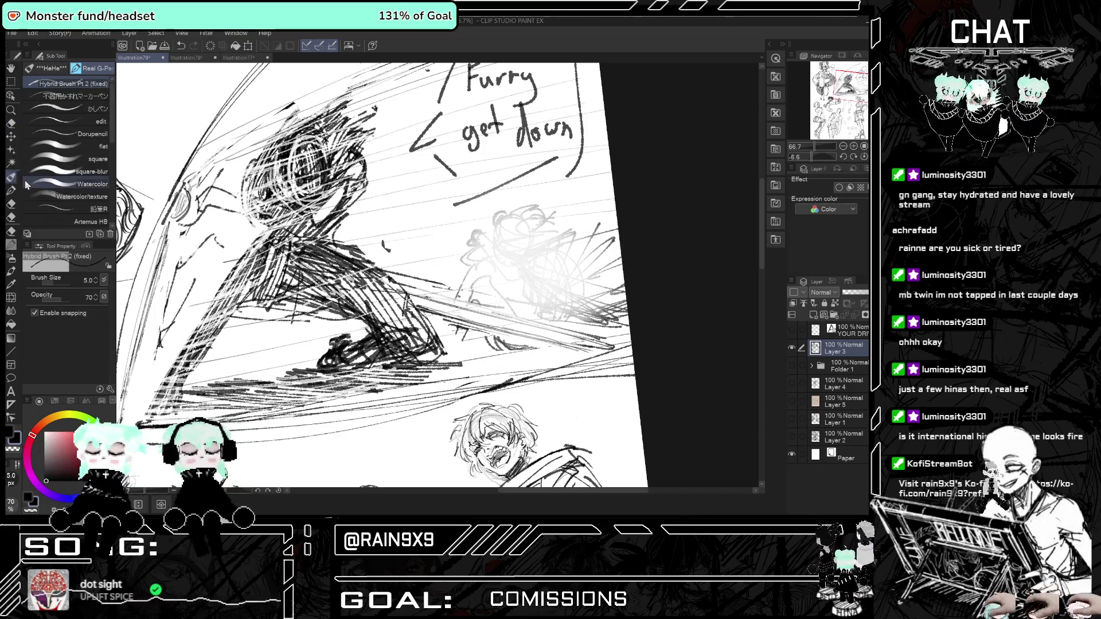
{"action": "scroll", "coordinate": [503, 257], "scroll_direction": "up", "scroll_amount": 2}
{"action": "scroll", "coordinate": [502, 257], "scroll_direction": "up", "scroll_amount": 2}
{"action": "scroll", "coordinate": [503, 257], "scroll_direction": "up", "scroll_amount": 2}
{"action": "scroll", "coordinate": [502, 258], "scroll_direction": "up", "scroll_amount": 2}
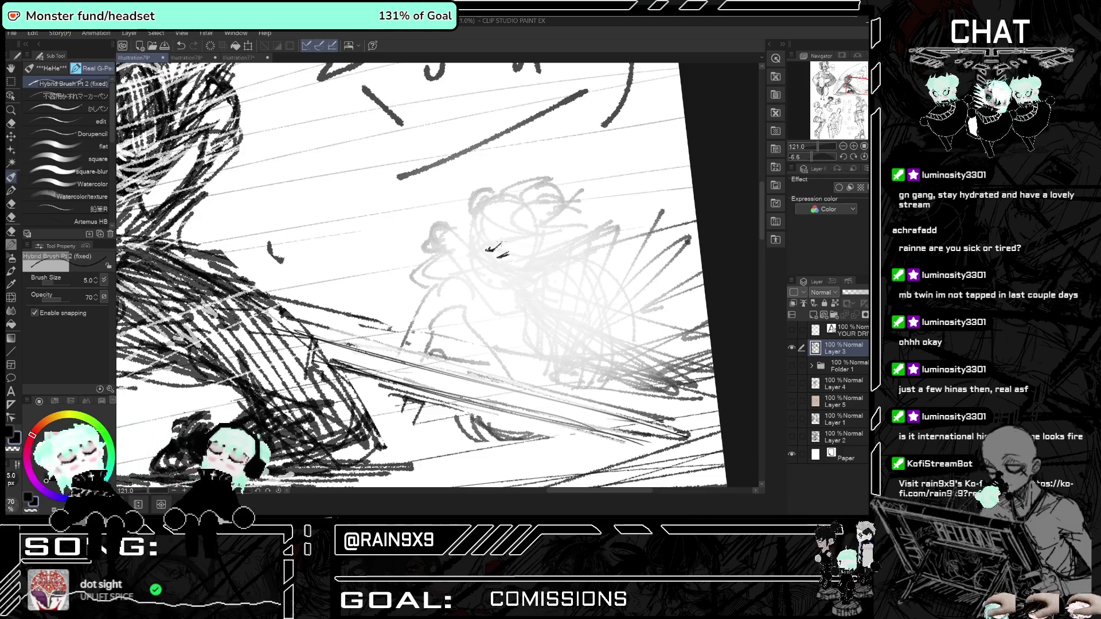
Redraw the small figure's head outline and jaw line over the faded sketch.
{"action": "left_click_drag", "start_coordinate": [539, 202], "coordinate": [556, 208]}
{"action": "left_click_drag", "start_coordinate": [517, 221], "coordinate": [545, 235]}
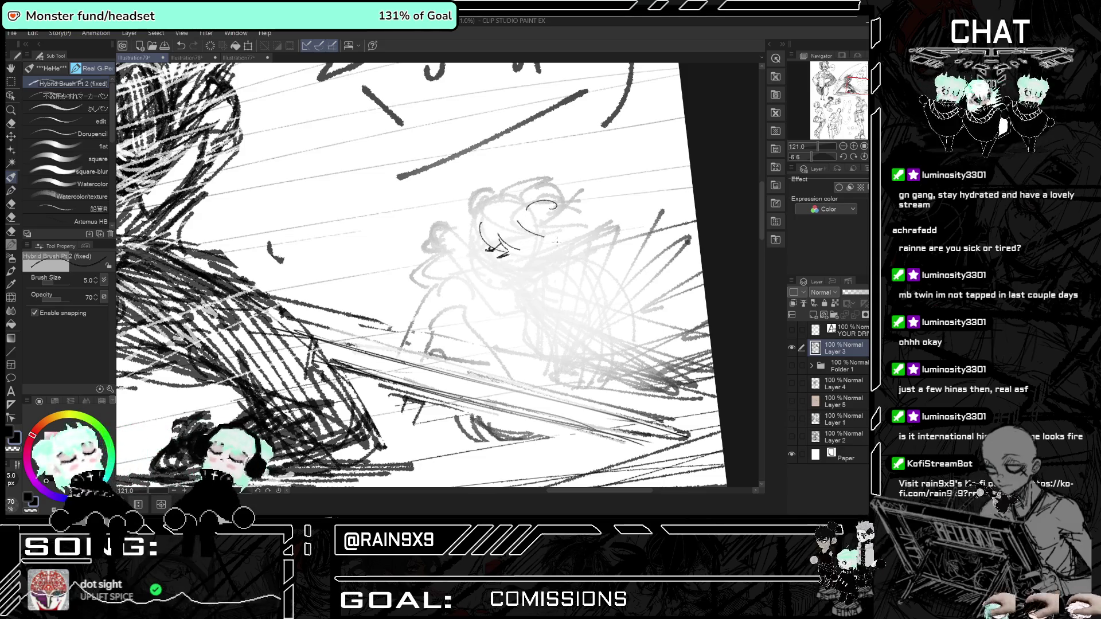
{"action": "left_click_drag", "start_coordinate": [476, 204], "coordinate": [474, 217]}
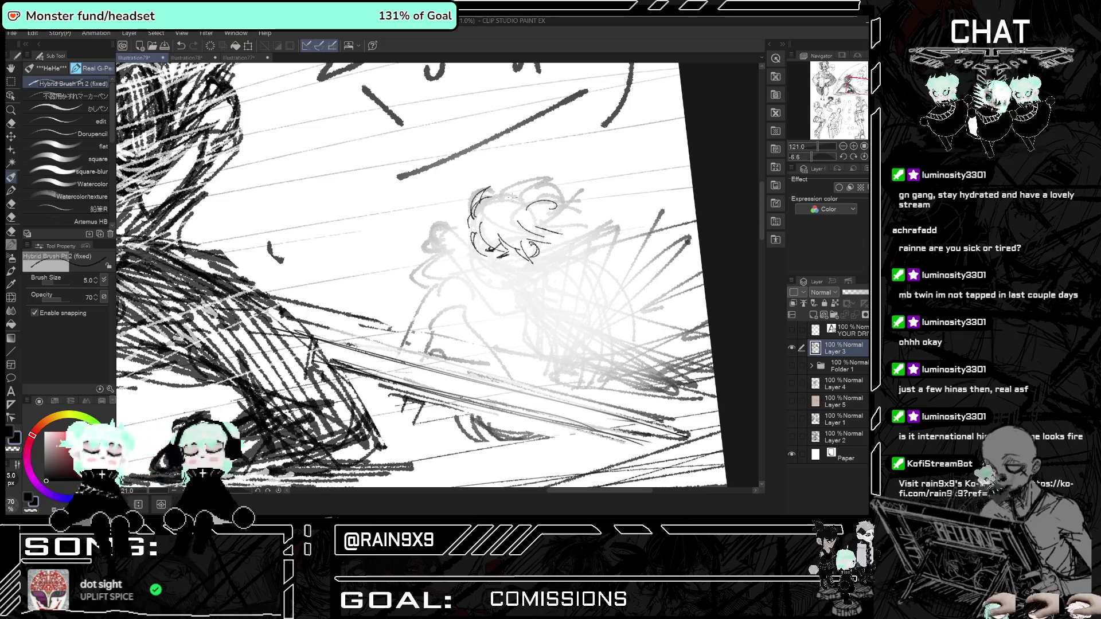
{"action": "mouse_move", "coordinate": [491, 195]}
{"action": "left_mouse_down"}
{"action": "mouse_move", "coordinate": [559, 181]}
{"action": "mouse_move", "coordinate": [591, 208]}
{"action": "left_mouse_up"}
{"action": "key", "text": "h"}
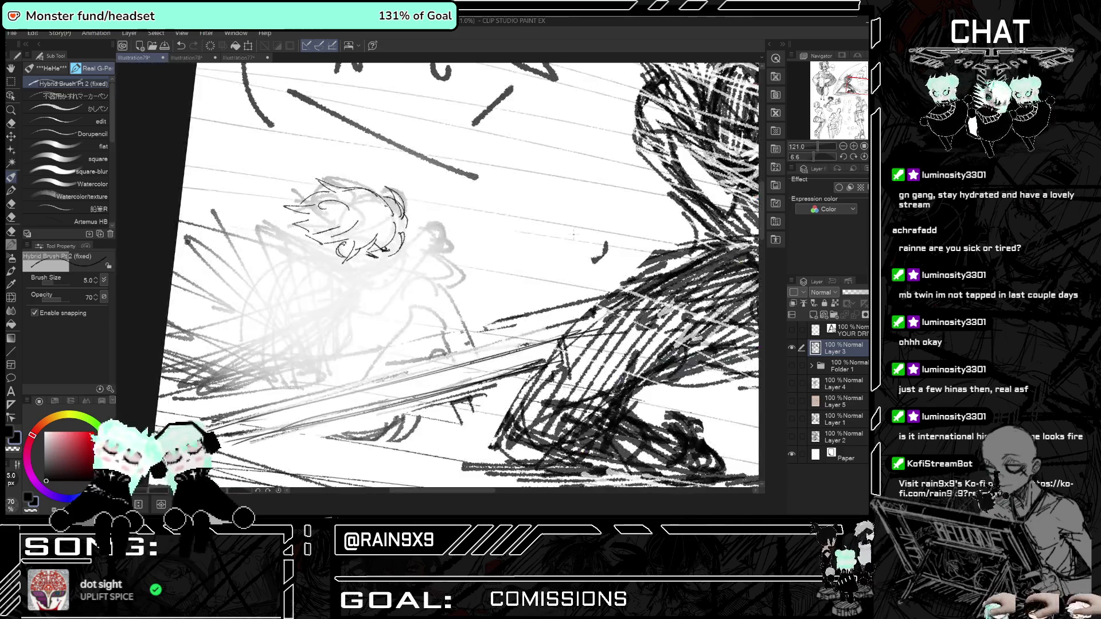
{"action": "key", "text": "h"}
{"action": "mouse_move", "coordinate": [544, 249]}
{"action": "left_mouse_down"}
{"action": "mouse_move", "coordinate": [497, 262]}
{"action": "mouse_move", "coordinate": [531, 286]}
{"action": "left_mouse_up"}
Outline the figure's body, lower body line and side stroke.
{"action": "left_click_drag", "start_coordinate": [559, 234], "coordinate": [519, 285]}
{"action": "left_click_drag", "start_coordinate": [597, 252], "coordinate": [691, 225]}
{"action": "mouse_move", "coordinate": [552, 314]}
{"action": "left_mouse_down"}
{"action": "mouse_move", "coordinate": [630, 353]}
{"action": "mouse_move", "coordinate": [685, 411]}
{"action": "left_mouse_up"}
{"action": "left_click_drag", "start_coordinate": [445, 249], "coordinate": [504, 310]}
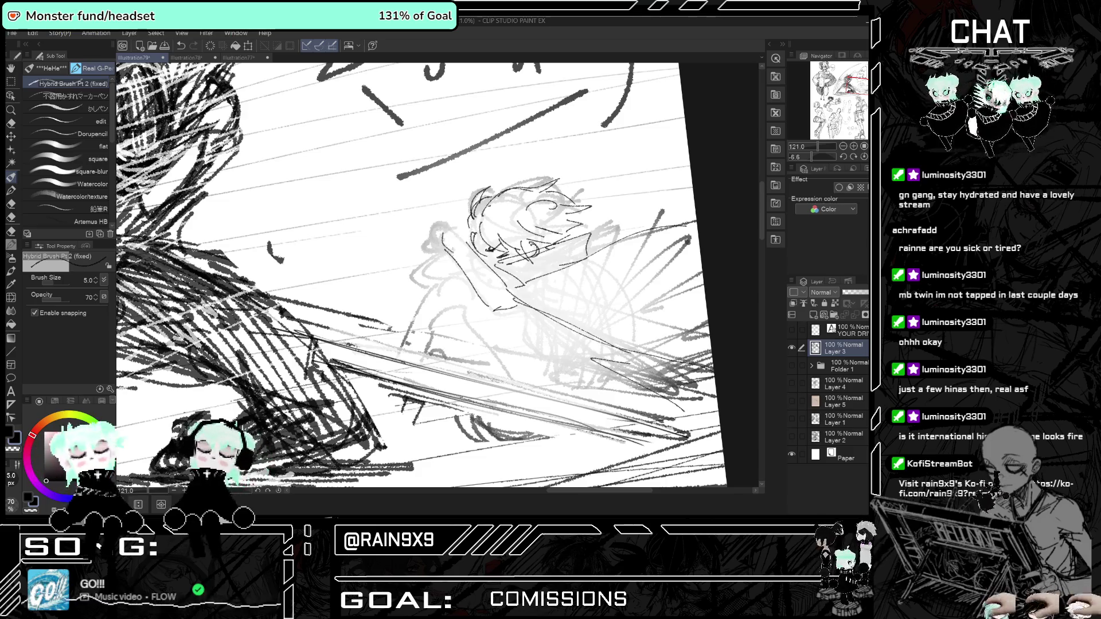
Sketch the raised fist and arm, checking the figure in a mirrored view.
{"action": "left_click_drag", "start_coordinate": [457, 237], "coordinate": [465, 244]}
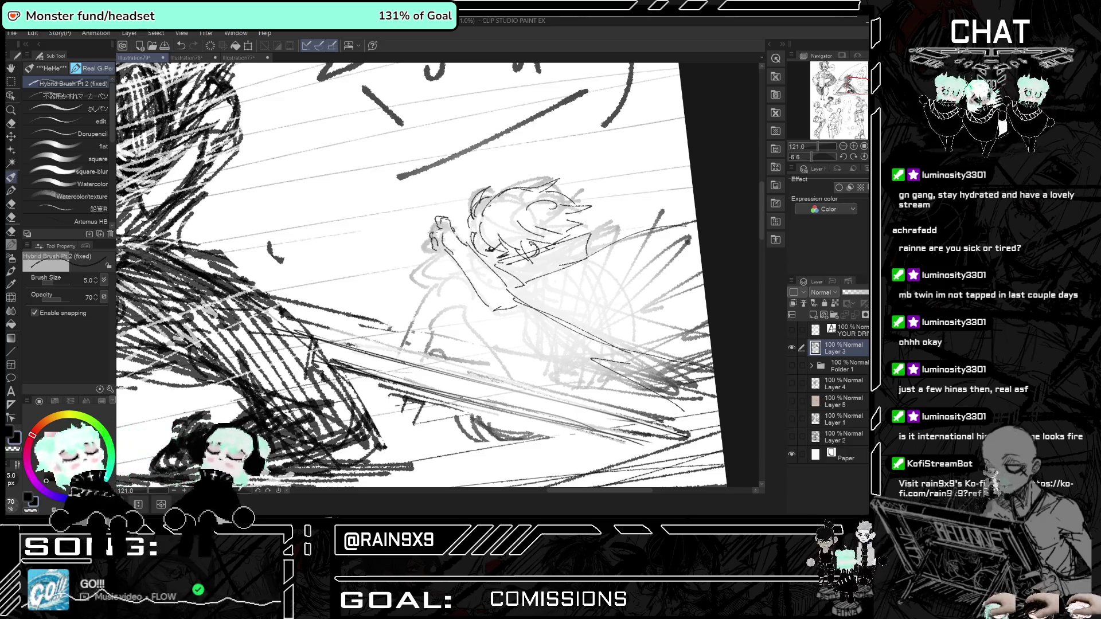
{"action": "key", "text": "h"}
{"action": "key", "text": "h"}
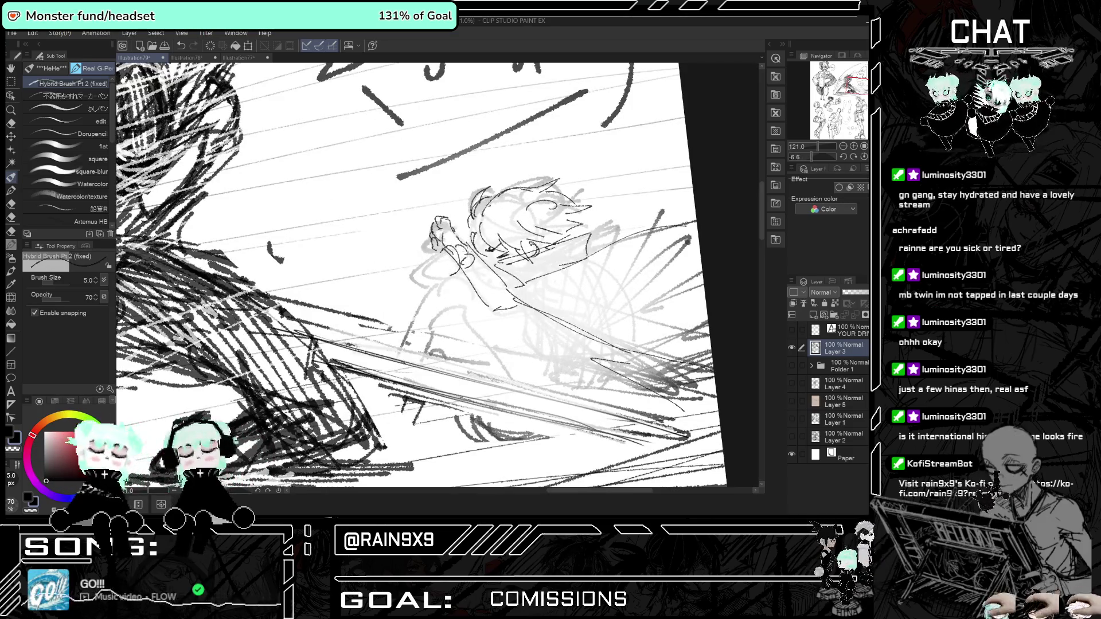
{"action": "key", "text": "h"}
{"action": "key", "text": "h"}
{"action": "key", "text": "h"}
{"action": "key", "text": "h"}
{"action": "key", "text": "h"}
{"action": "left_click_drag", "start_coordinate": [410, 270], "coordinate": [398, 280]}
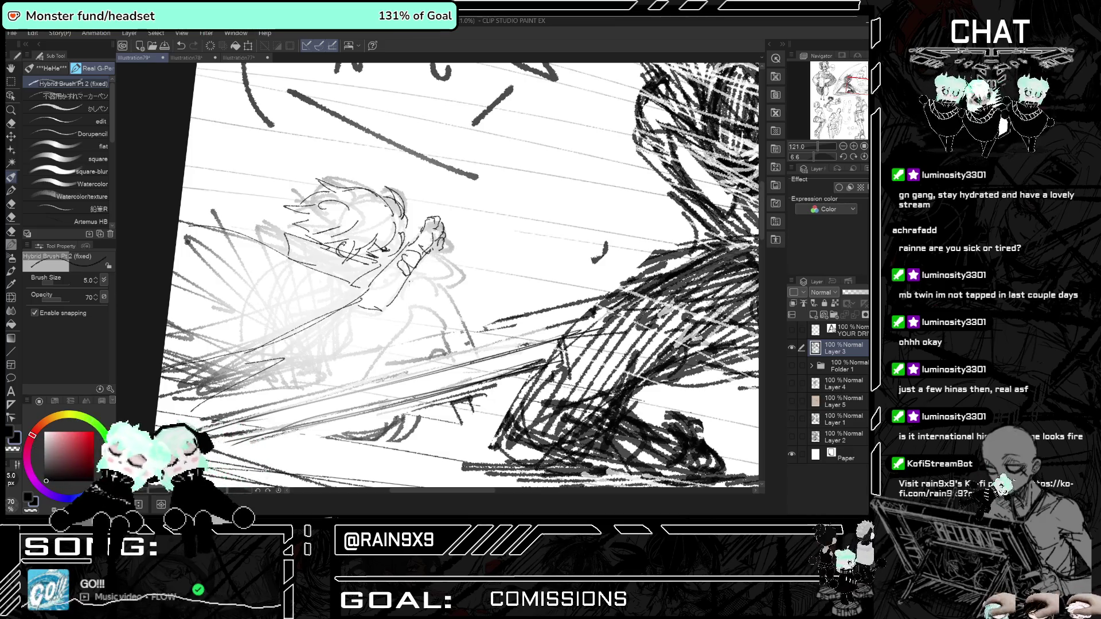
{"action": "key", "text": "h"}
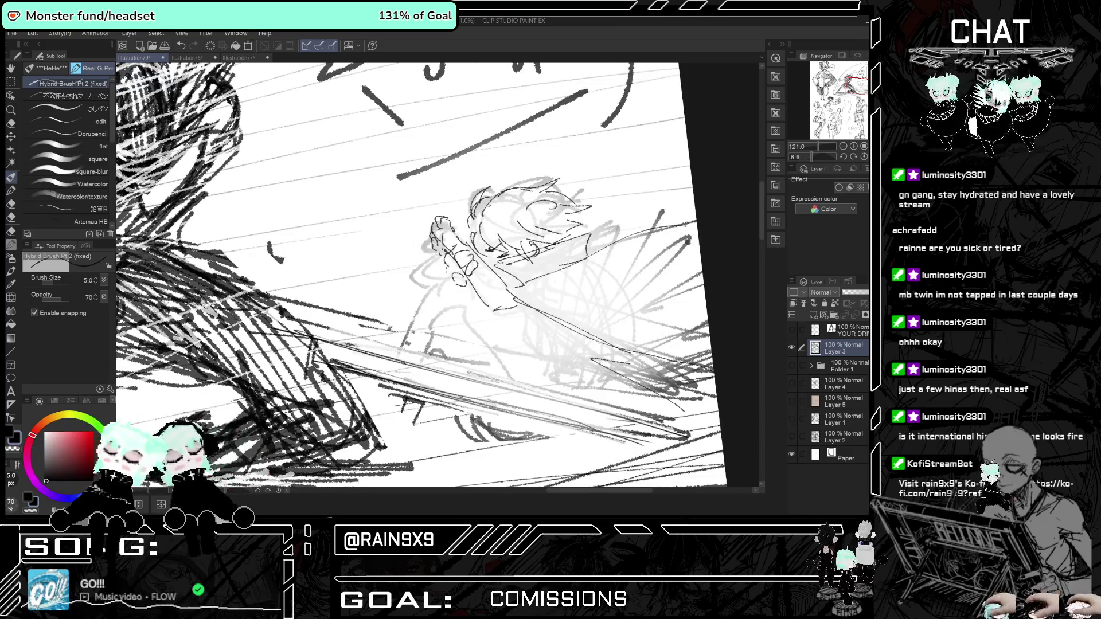
{"action": "key", "text": "h"}
{"action": "key", "text": "ctrl+alt+0"}
{"action": "key", "text": "h"}
{"action": "scroll", "coordinate": [464, 296], "scroll_direction": "down", "scroll_amount": 3}
Add strokes shaping the small figure's bent knees and refine its torso line.
{"action": "scroll", "coordinate": [465, 297], "scroll_direction": "up", "scroll_amount": 1}
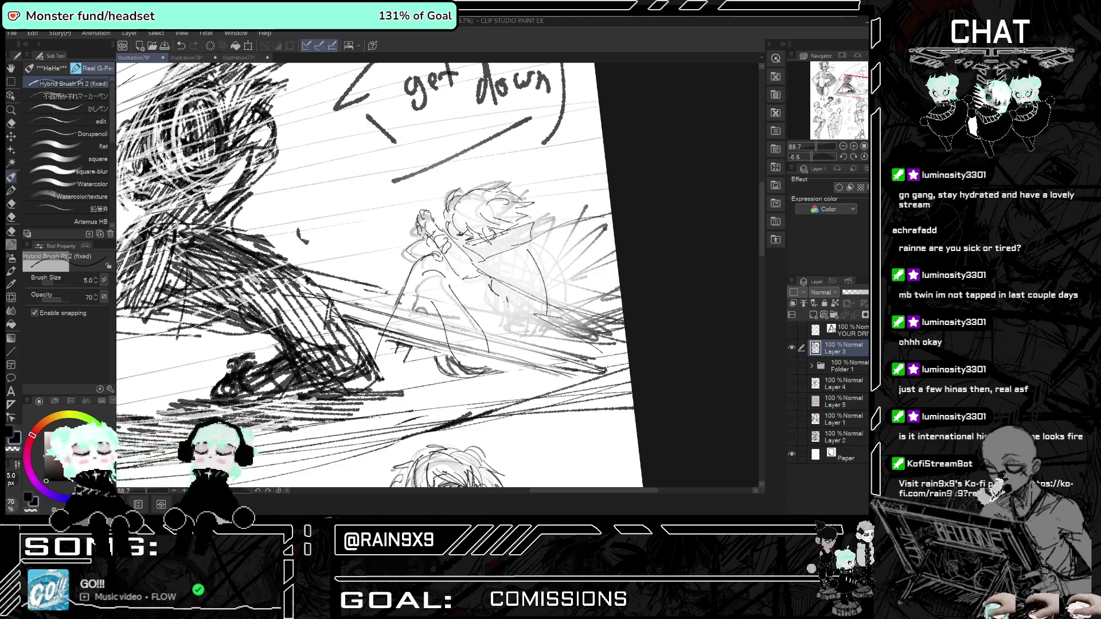
{"action": "left_click_drag", "start_coordinate": [477, 371], "coordinate": [508, 363]}
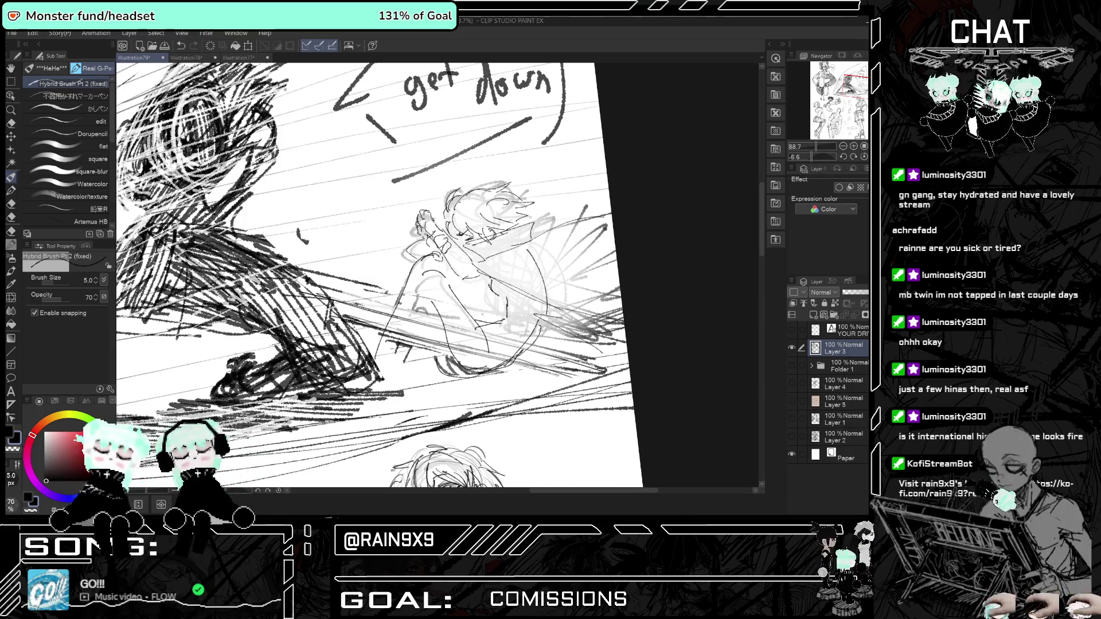
{"action": "left_click_drag", "start_coordinate": [486, 281], "coordinate": [455, 327]}
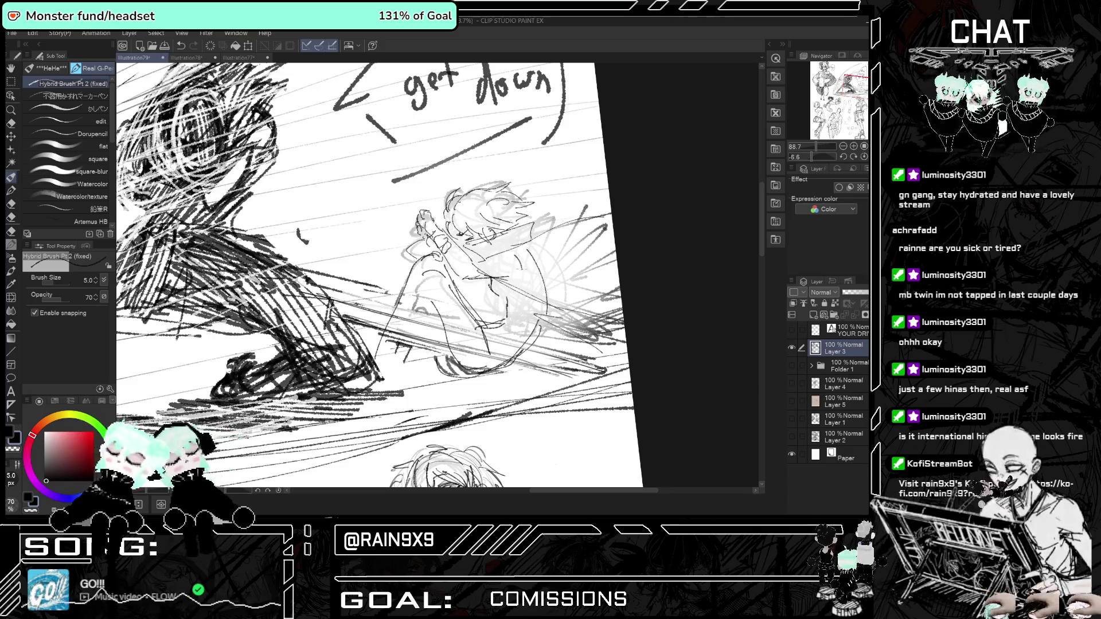
{"action": "scroll", "coordinate": [379, 275], "scroll_direction": "down", "scroll_amount": 8}
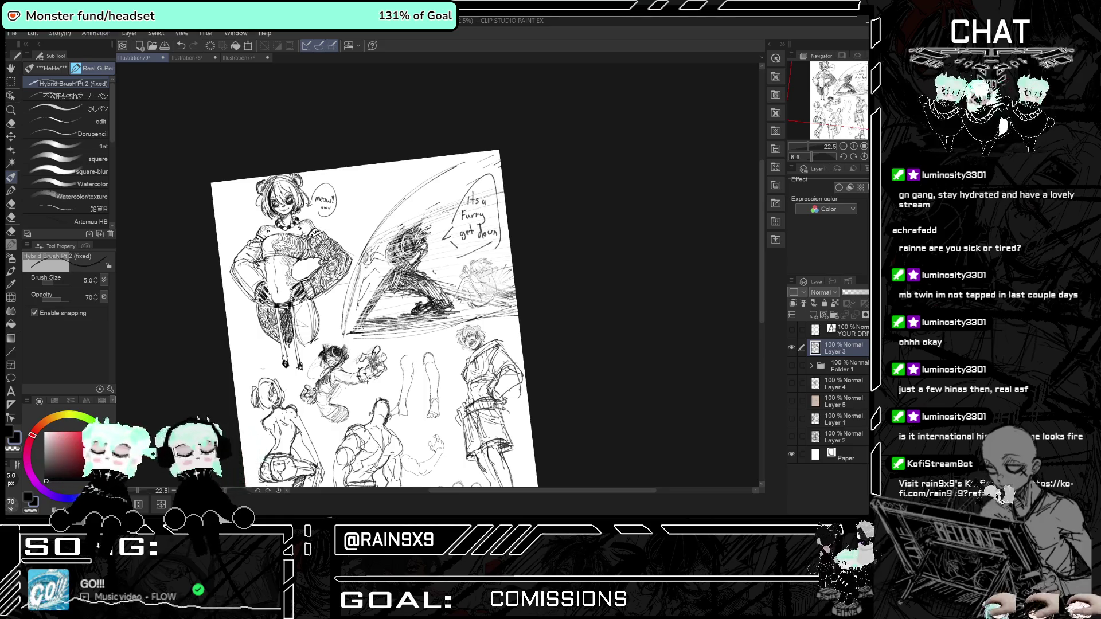
{"action": "scroll", "coordinate": [474, 297], "scroll_direction": "down", "scroll_amount": 1}
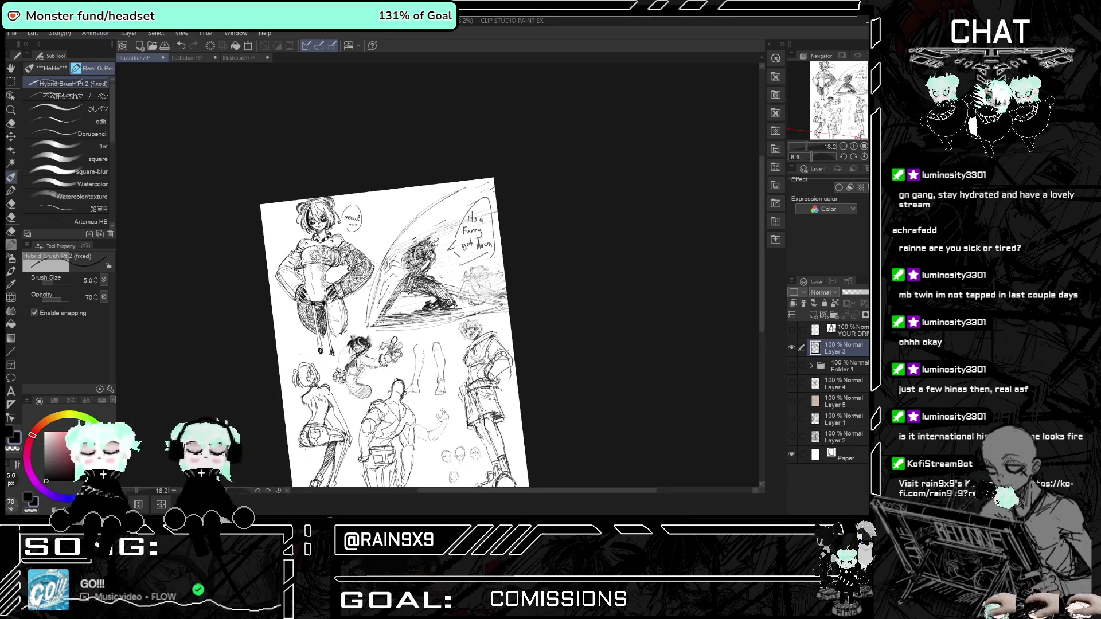
{"action": "scroll", "coordinate": [412, 298], "scroll_direction": "up", "scroll_amount": 1}
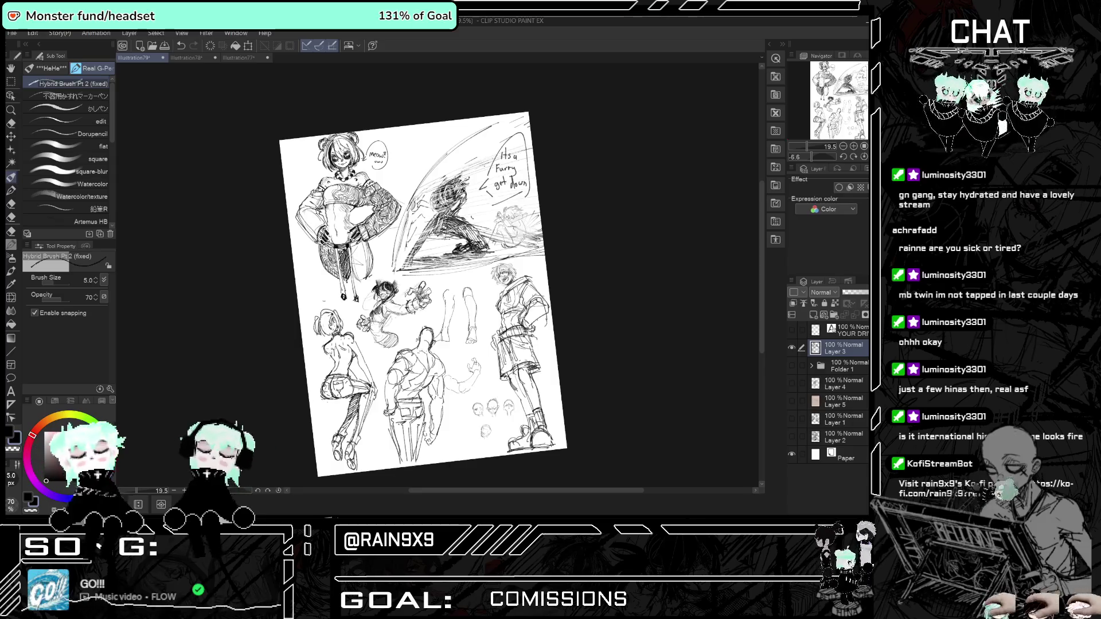
{"action": "scroll", "coordinate": [430, 286], "scroll_direction": "up", "scroll_amount": 1}
{"action": "scroll", "coordinate": [430, 287], "scroll_direction": "up", "scroll_amount": 1}
{"action": "scroll", "coordinate": [320, 356], "scroll_direction": "down", "scroll_amount": 1}
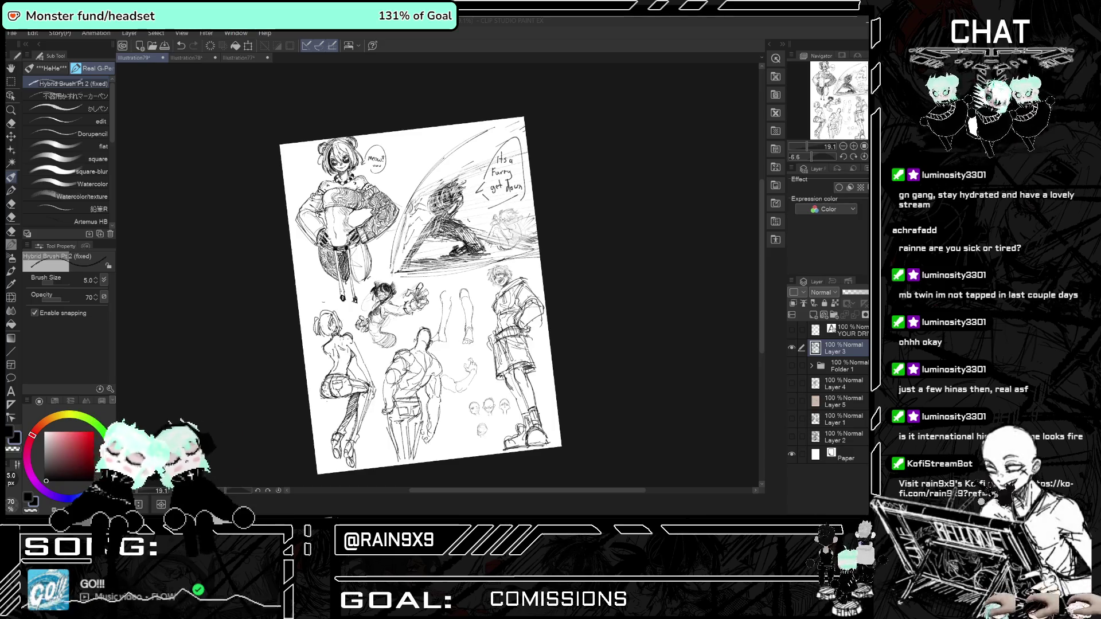
{"action": "scroll", "coordinate": [528, 86], "scroll_direction": "up", "scroll_amount": 3}
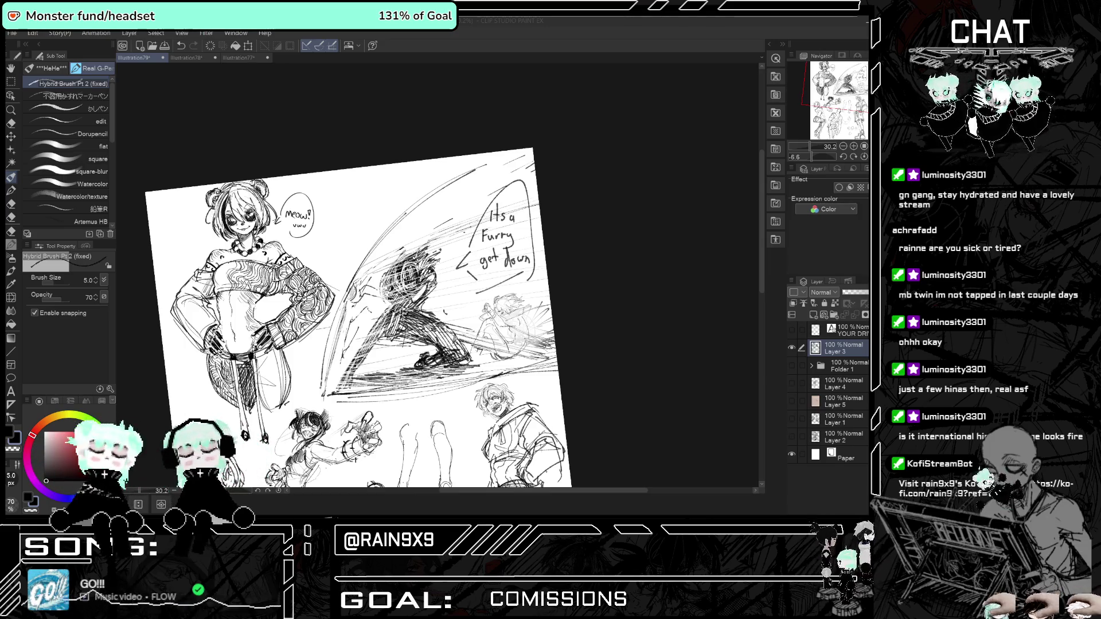
{"action": "scroll", "coordinate": [361, 287], "scroll_direction": "down", "scroll_amount": 2}
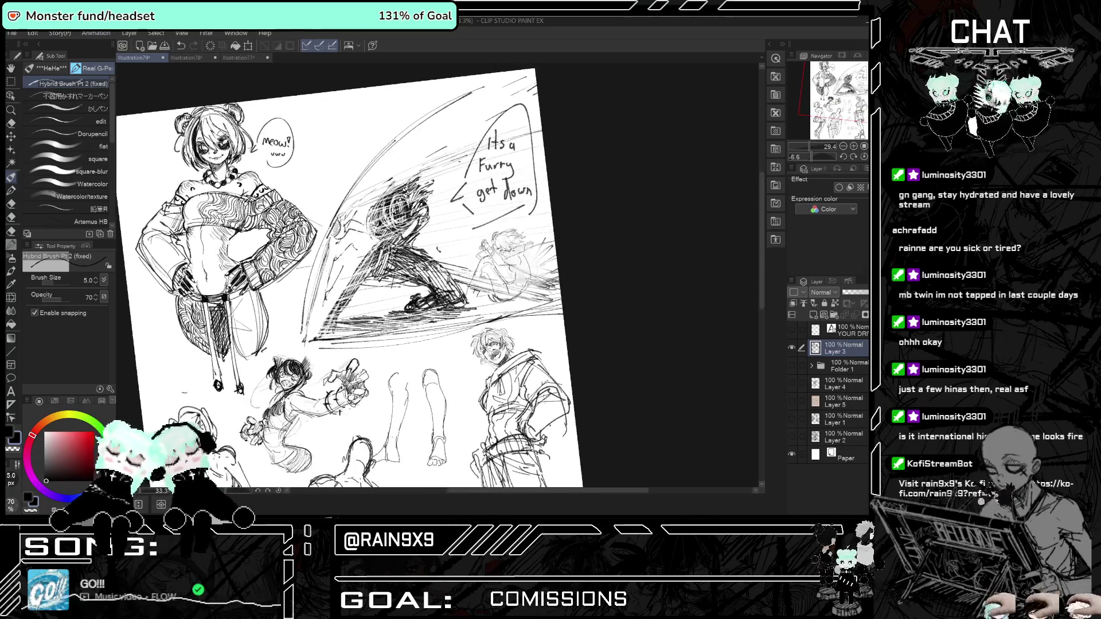
Darken the figure's blindfold and densely hatch a dark wedge in the slash streak beside it.
{"action": "scroll", "coordinate": [508, 246], "scroll_direction": "up", "scroll_amount": 5}
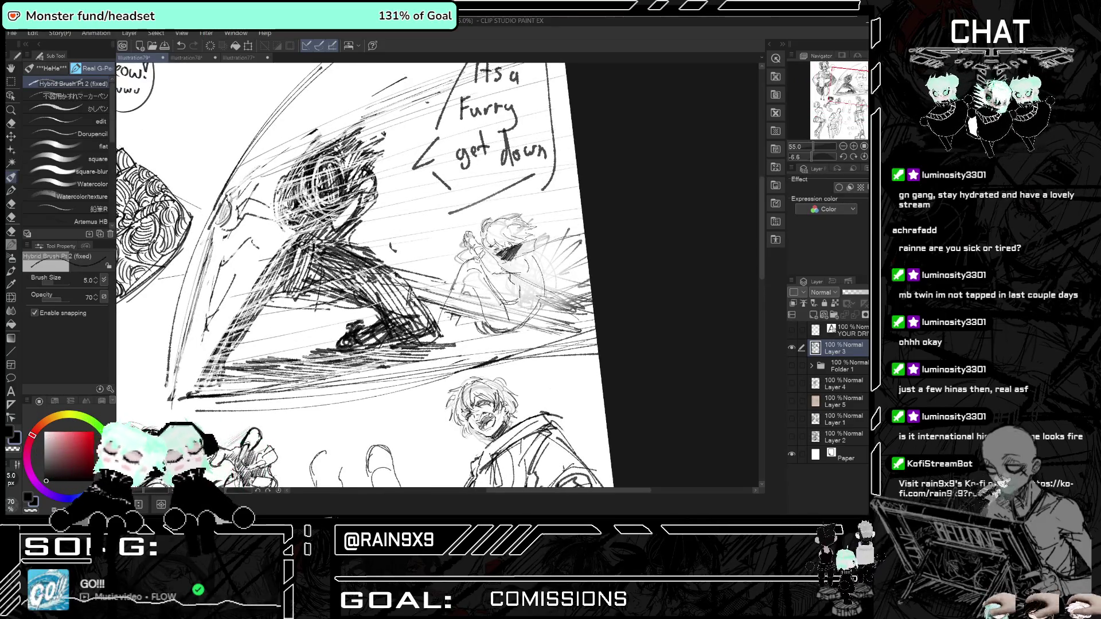
{"action": "left_click_drag", "start_coordinate": [514, 254], "coordinate": [540, 243]}
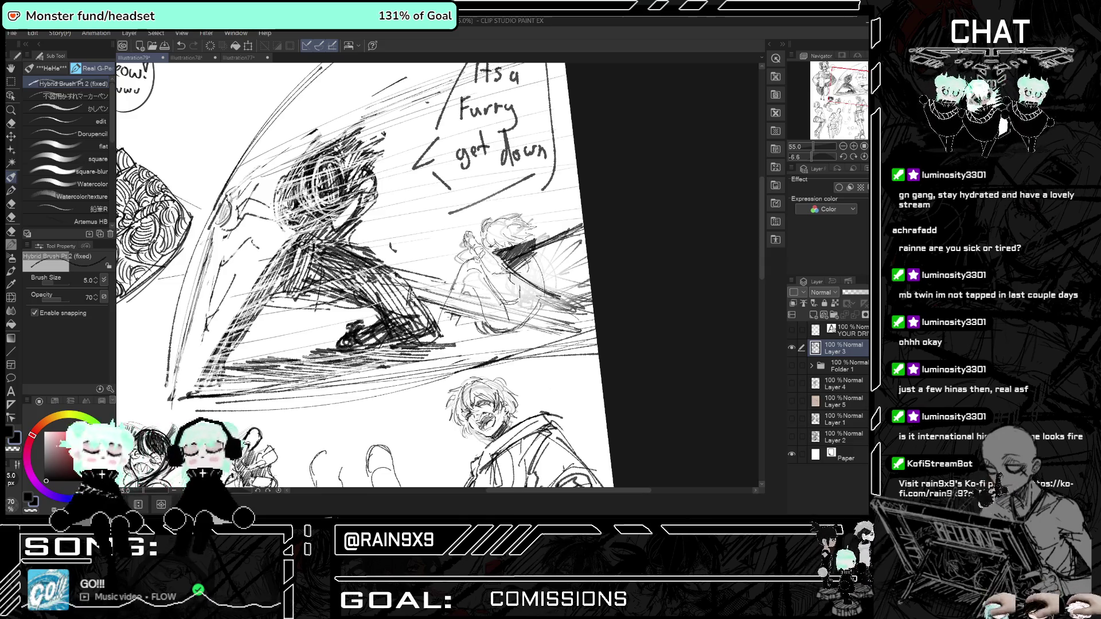
{"action": "key", "text": "ctrl+z"}
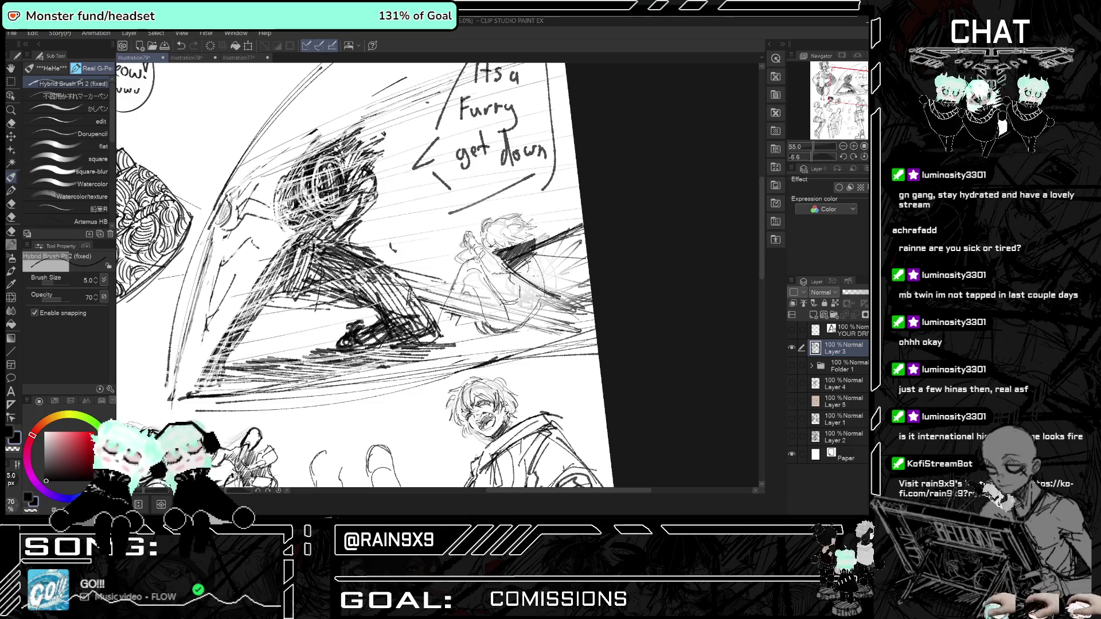
{"action": "left_click_drag", "start_coordinate": [510, 269], "coordinate": [576, 255]}
{"action": "mouse_move", "coordinate": [537, 286]}
{"action": "left_mouse_down"}
{"action": "mouse_move", "coordinate": [582, 258]}
{"action": "mouse_move", "coordinate": [587, 266]}
{"action": "left_mouse_up"}
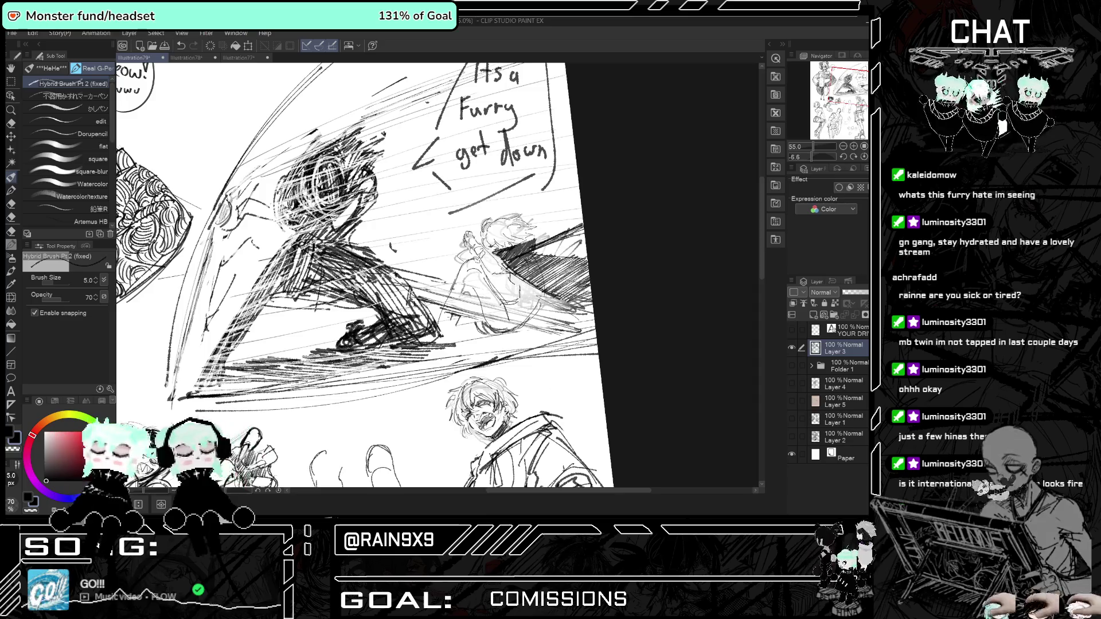
{"action": "scroll", "coordinate": [367, 275], "scroll_direction": "down", "scroll_amount": 1}
Zoom in and out around the action scene and the 'Its a Furry get down' bubble.
{"action": "scroll", "coordinate": [367, 275], "scroll_direction": "down", "scroll_amount": 2}
{"action": "scroll", "coordinate": [367, 276], "scroll_direction": "down", "scroll_amount": 1}
{"action": "scroll", "coordinate": [367, 275], "scroll_direction": "down", "scroll_amount": 1}
{"action": "scroll", "coordinate": [402, 287], "scroll_direction": "up", "scroll_amount": 1}
{"action": "scroll", "coordinate": [402, 287], "scroll_direction": "up", "scroll_amount": 1}
{"action": "scroll", "coordinate": [401, 286], "scroll_direction": "down", "scroll_amount": 1}
{"action": "scroll", "coordinate": [401, 287], "scroll_direction": "up", "scroll_amount": 1}
{"action": "scroll", "coordinate": [475, 321], "scroll_direction": "down", "scroll_amount": 1}
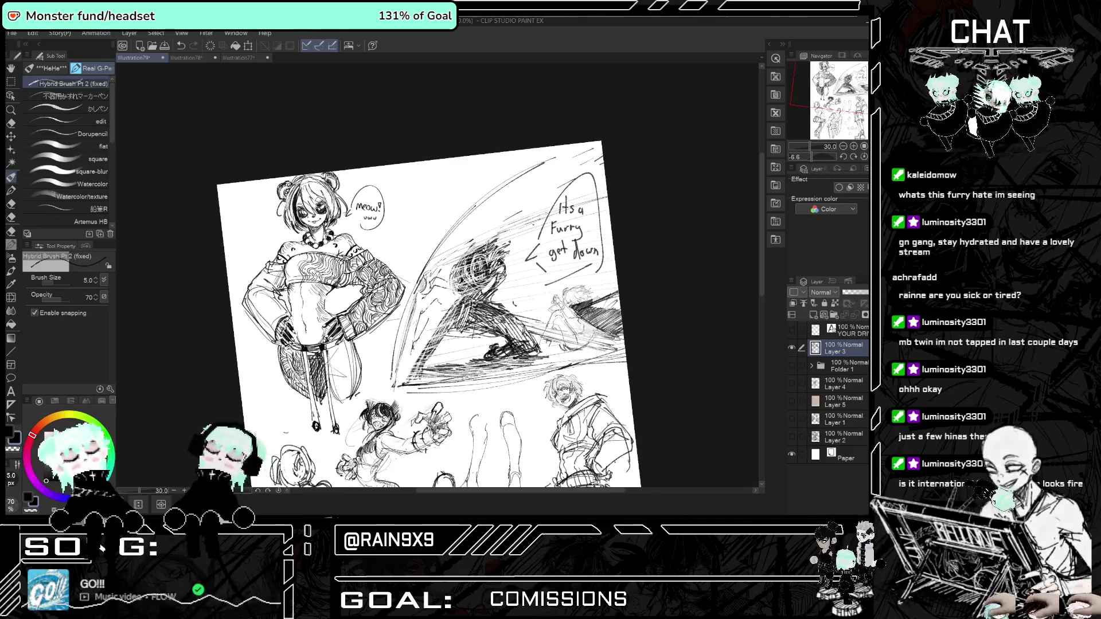
{"action": "scroll", "coordinate": [649, 294], "scroll_direction": "up", "scroll_amount": 1}
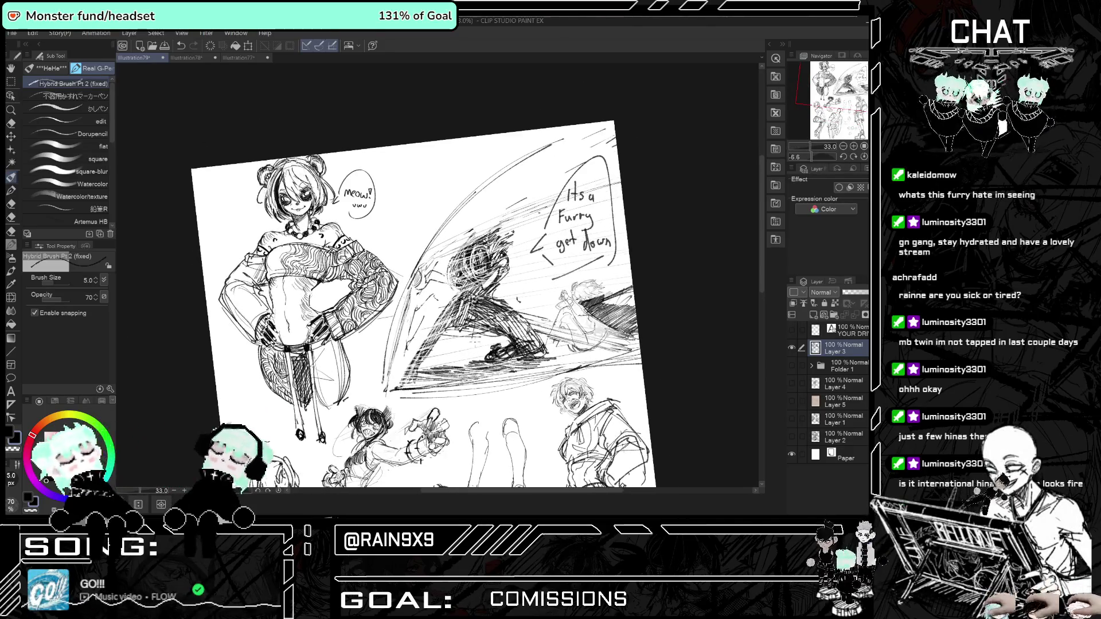
{"action": "scroll", "coordinate": [650, 294], "scroll_direction": "up", "scroll_amount": 1}
{"action": "scroll", "coordinate": [649, 294], "scroll_direction": "up", "scroll_amount": 2}
{"action": "scroll", "coordinate": [649, 294], "scroll_direction": "up", "scroll_amount": 1}
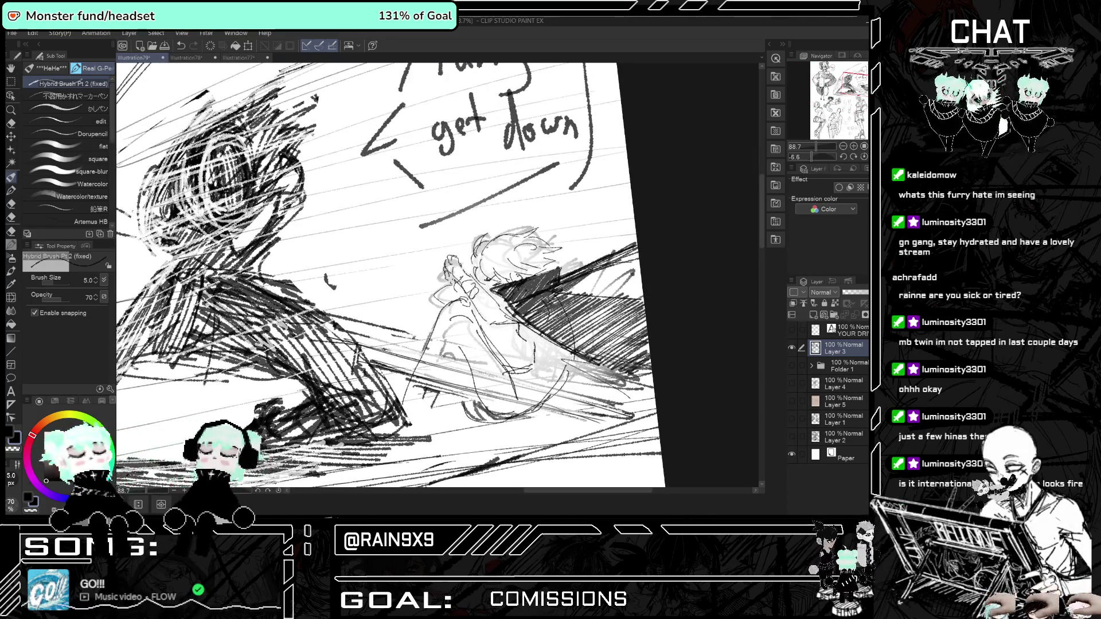
{"action": "scroll", "coordinate": [415, 117], "scroll_direction": "down", "scroll_amount": 1}
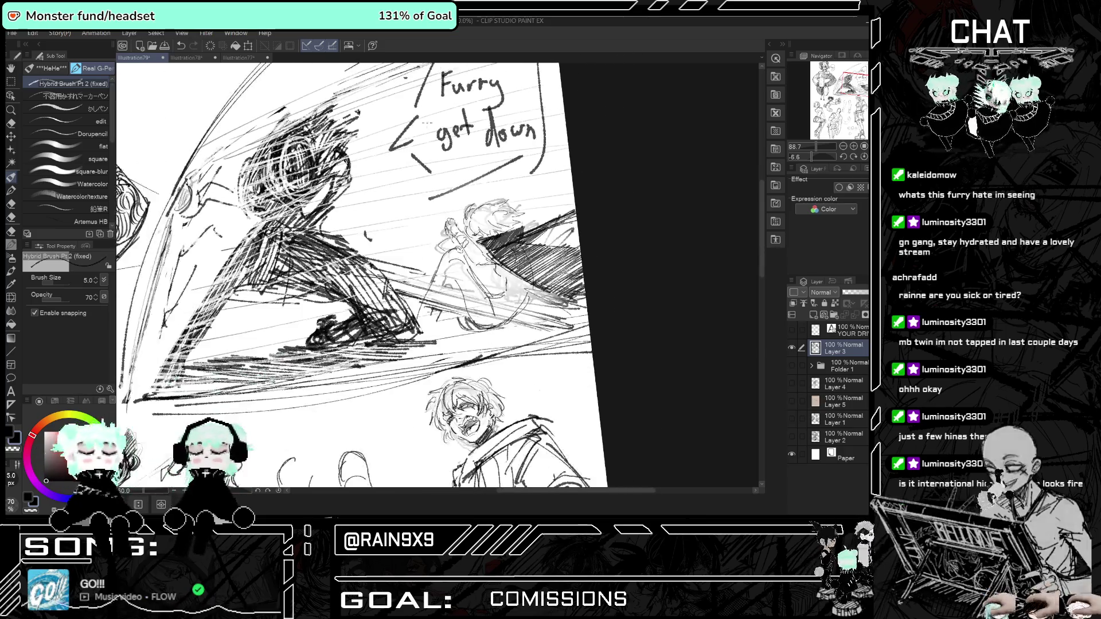
{"action": "scroll", "coordinate": [415, 117], "scroll_direction": "down", "scroll_amount": 1}
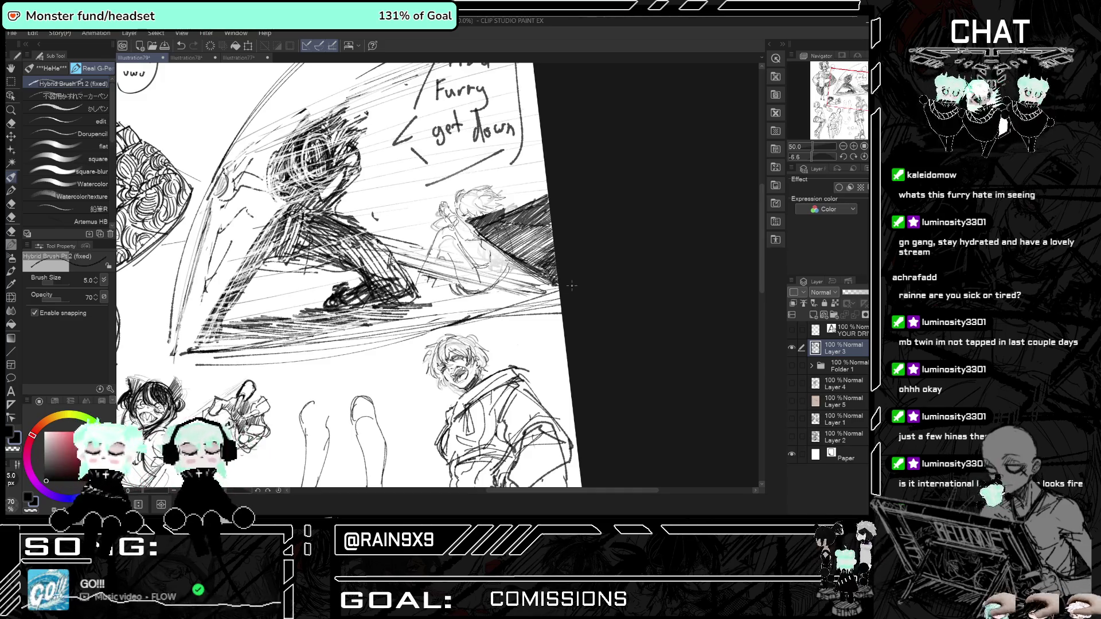
{"action": "scroll", "coordinate": [573, 333], "scroll_direction": "down", "scroll_amount": 1}
{"action": "scroll", "coordinate": [573, 333], "scroll_direction": "down", "scroll_amount": 1}
{"action": "scroll", "coordinate": [573, 333], "scroll_direction": "up", "scroll_amount": 1}
{"action": "scroll", "coordinate": [573, 333], "scroll_direction": "up", "scroll_amount": 1}
{"action": "scroll", "coordinate": [439, 224], "scroll_direction": "up", "scroll_amount": 1}
{"action": "scroll", "coordinate": [438, 223], "scroll_direction": "up", "scroll_amount": 1}
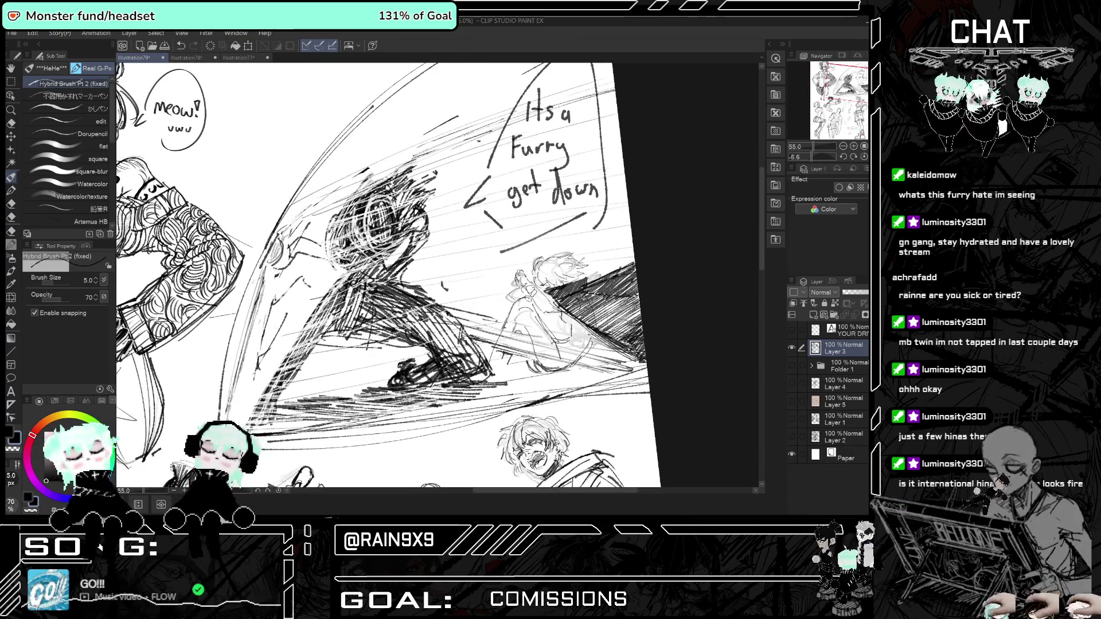
{"action": "scroll", "coordinate": [402, 275], "scroll_direction": "down", "scroll_amount": 2}
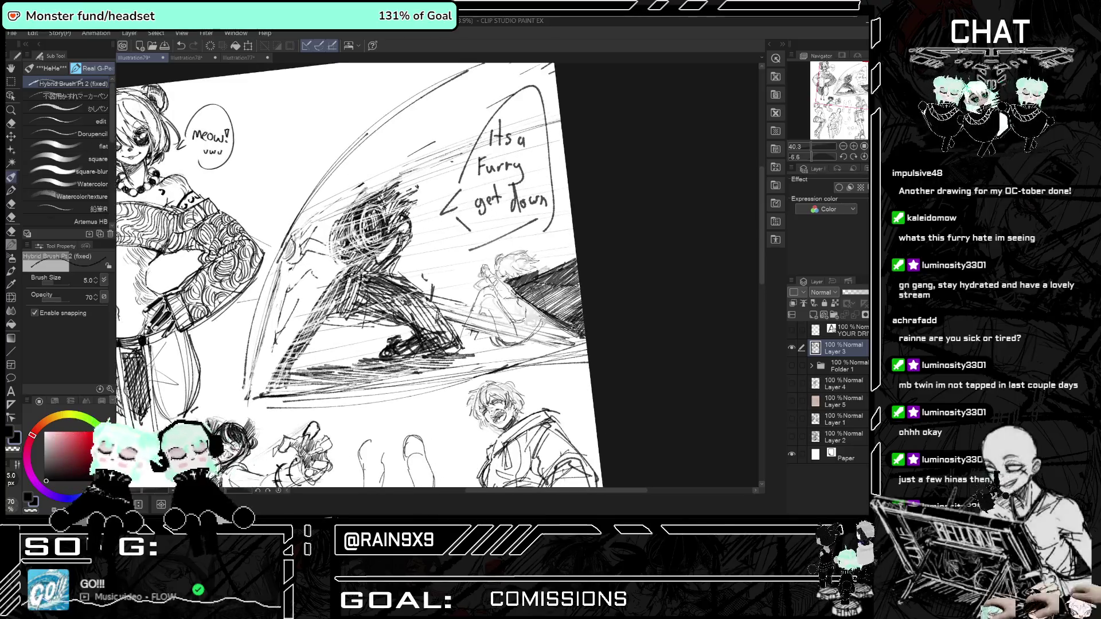
{"action": "scroll", "coordinate": [401, 275], "scroll_direction": "up", "scroll_amount": 1}
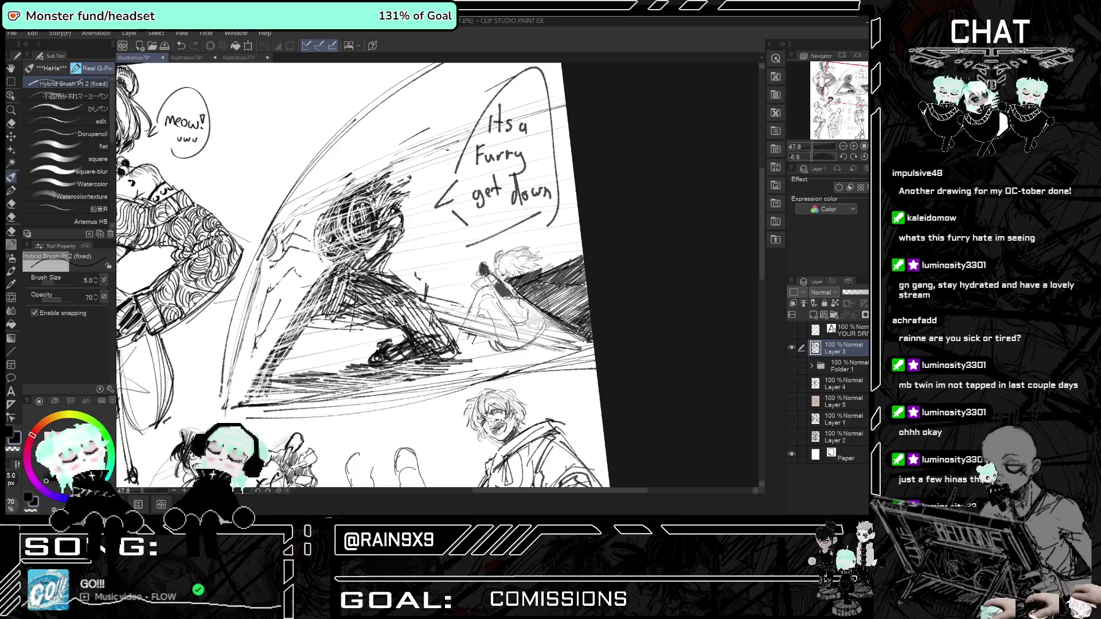
Hatch dark strokes beside the seated figure and along its legs, redoing one stroke.
{"action": "left_click_drag", "start_coordinate": [524, 298], "coordinate": [542, 324]}
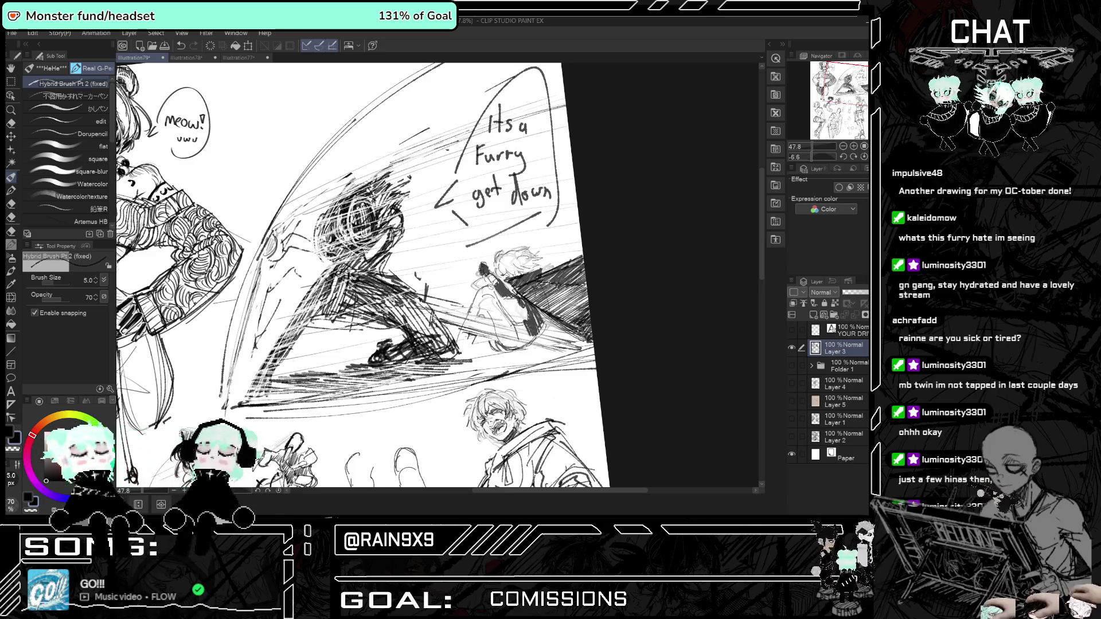
{"action": "left_click_drag", "start_coordinate": [520, 324], "coordinate": [524, 345]}
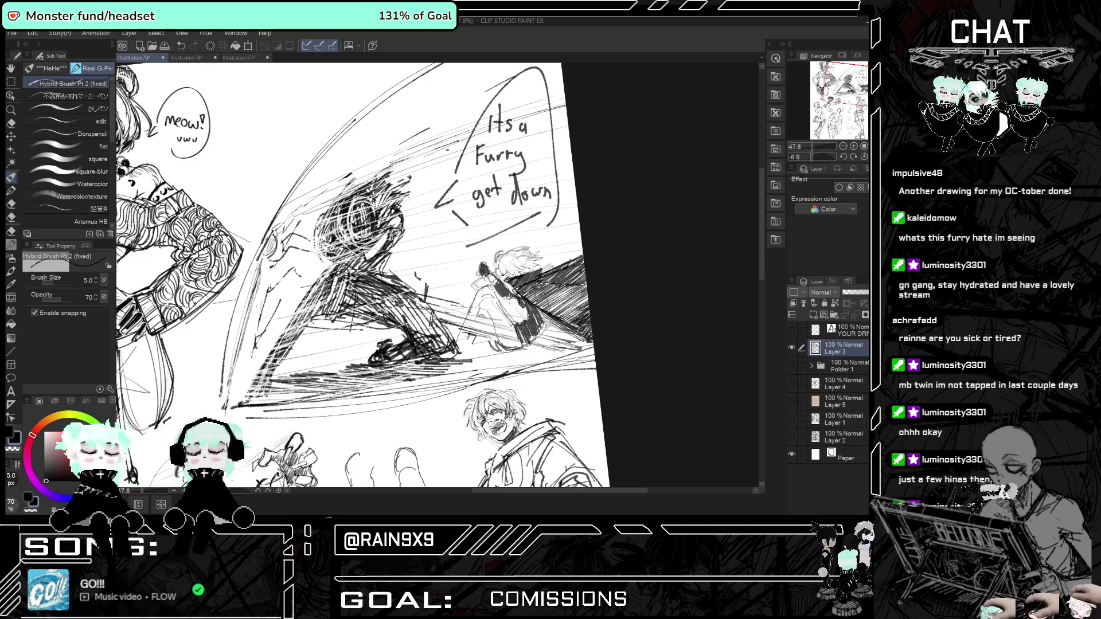
{"action": "mouse_move", "coordinate": [482, 297]}
{"action": "left_mouse_down"}
{"action": "mouse_move", "coordinate": [462, 351]}
{"action": "mouse_move", "coordinate": [469, 342]}
{"action": "left_mouse_up"}
{"action": "key", "text": "ctrl+z"}
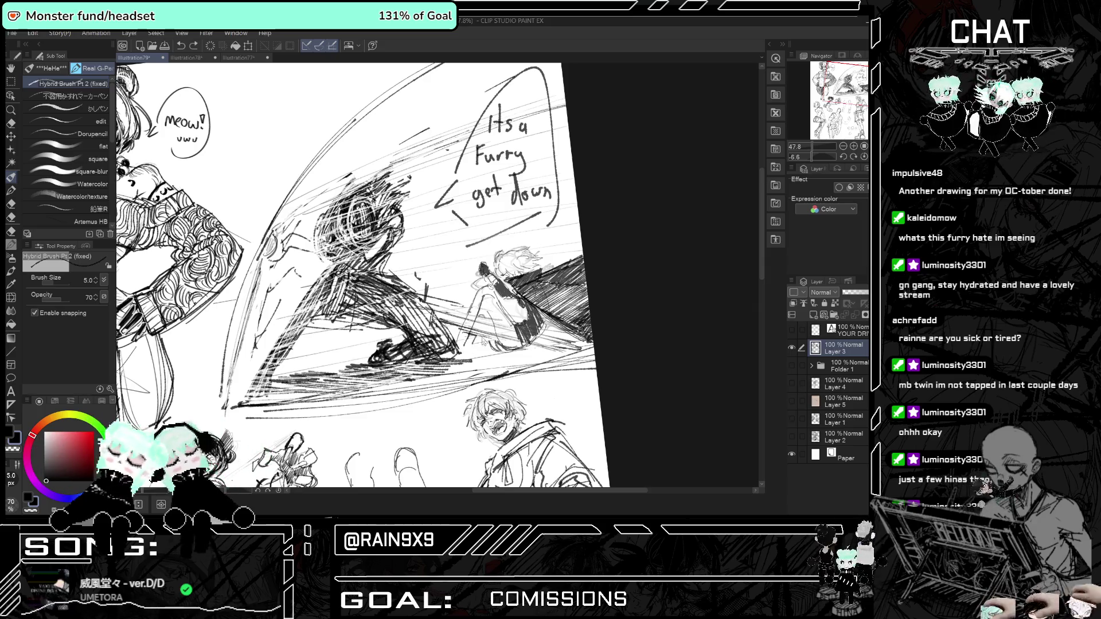
{"action": "left_click_drag", "start_coordinate": [476, 324], "coordinate": [469, 332]}
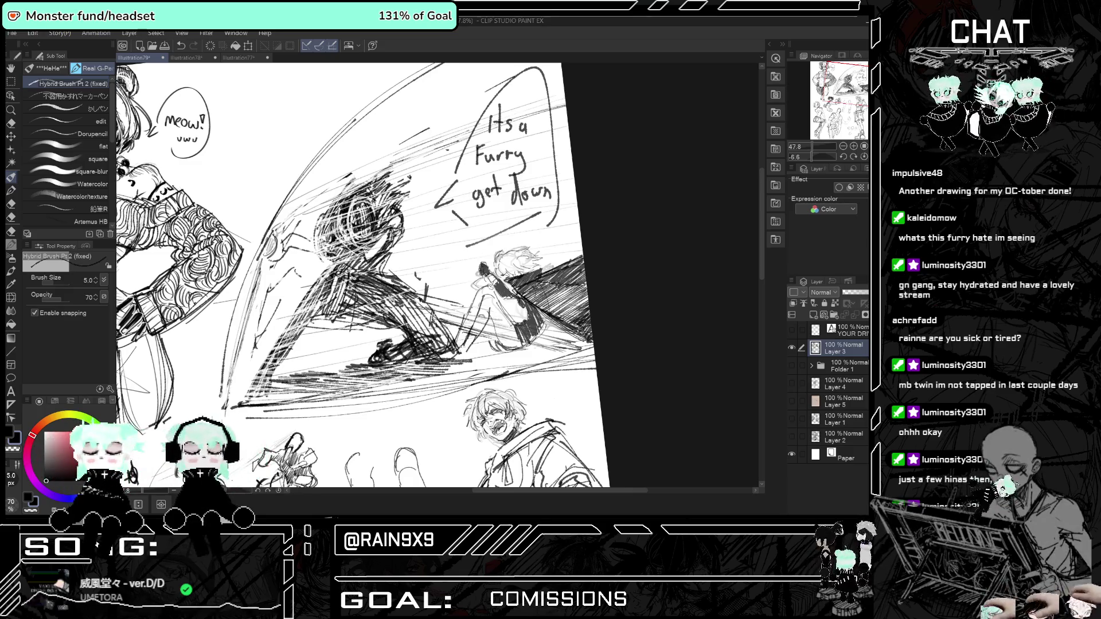
{"action": "key", "text": "h"}
{"action": "key", "text": "h"}
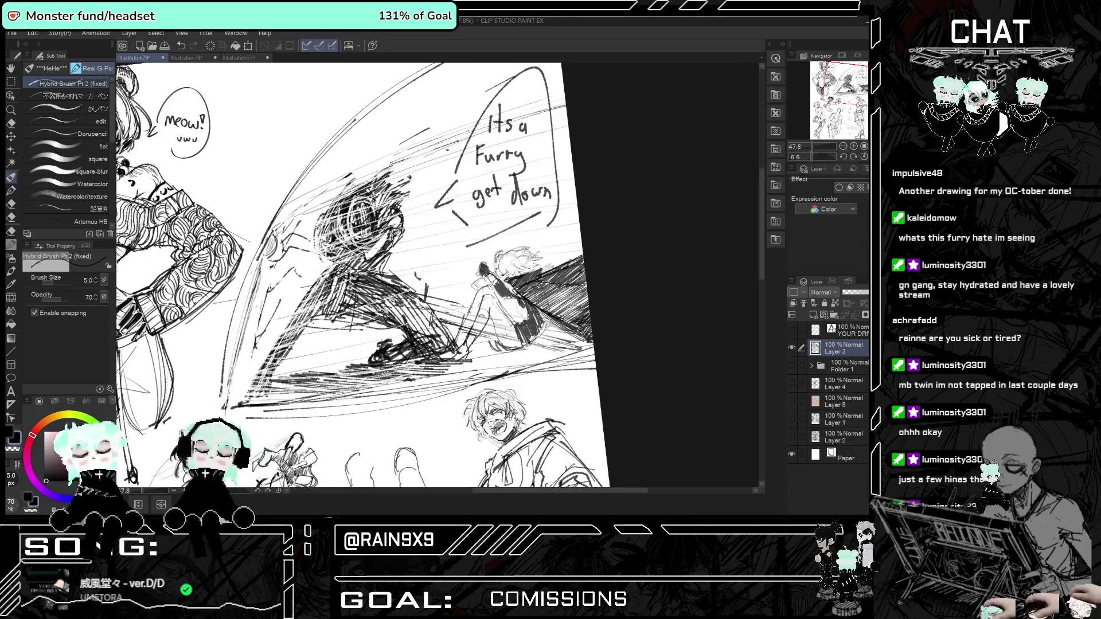
Darken the seated figure's body and leg with dense hatching, mirroring the view to check.
{"action": "left_click_drag", "start_coordinate": [516, 333], "coordinate": [519, 347]}
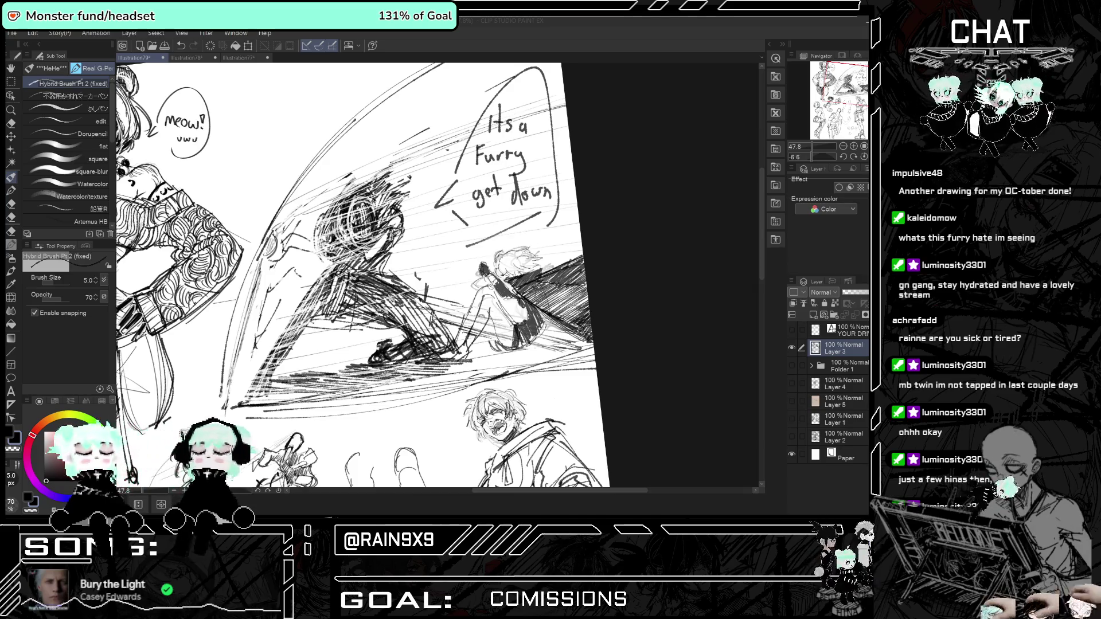
{"action": "mouse_move", "coordinate": [507, 311]}
{"action": "left_mouse_down"}
{"action": "mouse_move", "coordinate": [500, 344]}
{"action": "mouse_move", "coordinate": [495, 335]}
{"action": "left_mouse_up"}
{"action": "left_click_drag", "start_coordinate": [499, 296], "coordinate": [467, 347]}
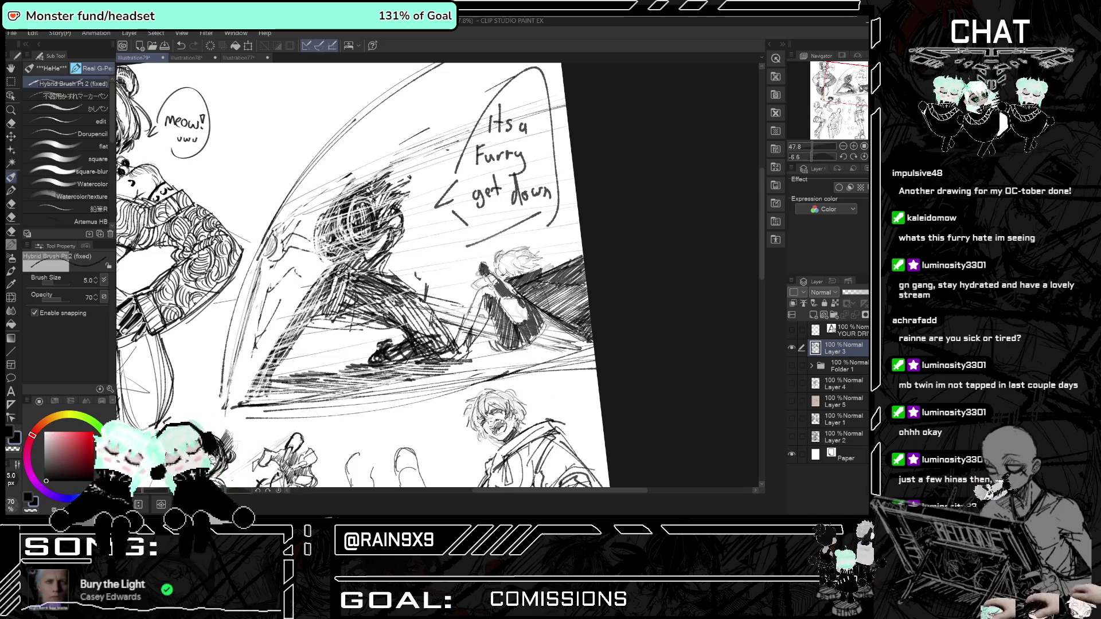
{"action": "left_click_drag", "start_coordinate": [486, 299], "coordinate": [460, 359]}
{"action": "mouse_move", "coordinate": [485, 297]}
{"action": "left_mouse_down"}
{"action": "mouse_move", "coordinate": [462, 343]}
{"action": "mouse_move", "coordinate": [468, 326]}
{"action": "left_mouse_up"}
{"action": "left_click_drag", "start_coordinate": [481, 292], "coordinate": [459, 347]}
{"action": "left_click_drag", "start_coordinate": [476, 296], "coordinate": [464, 326]}
{"action": "mouse_move", "coordinate": [492, 284]}
{"action": "left_mouse_down"}
{"action": "mouse_move", "coordinate": [480, 299]}
{"action": "mouse_move", "coordinate": [489, 344]}
{"action": "left_mouse_up"}
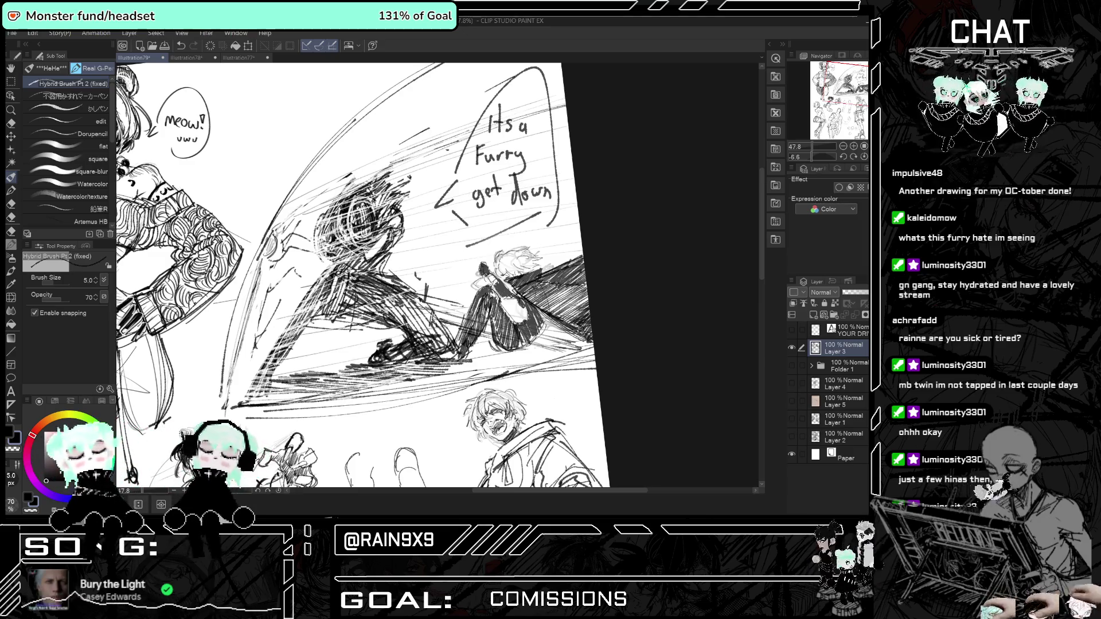
{"action": "key", "text": "h"}
{"action": "key", "text": "h"}
Add a small stroke above the figure and try shading the leg, undoing that stroke.
{"action": "scroll", "coordinate": [470, 344], "scroll_direction": "up", "scroll_amount": 2}
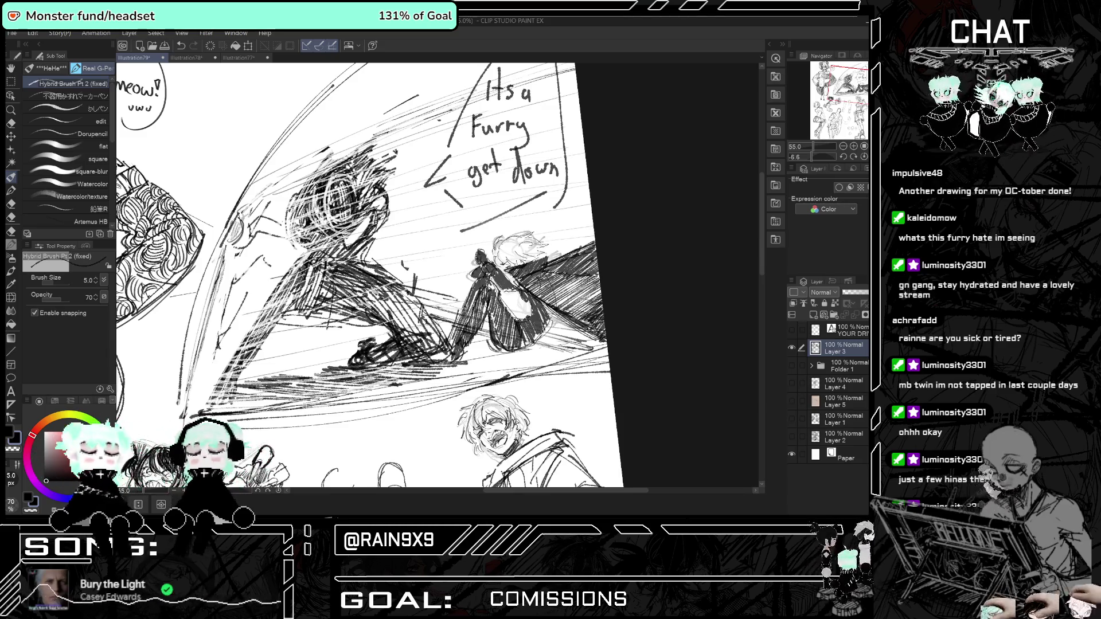
{"action": "left_click_drag", "start_coordinate": [500, 270], "coordinate": [513, 281]}
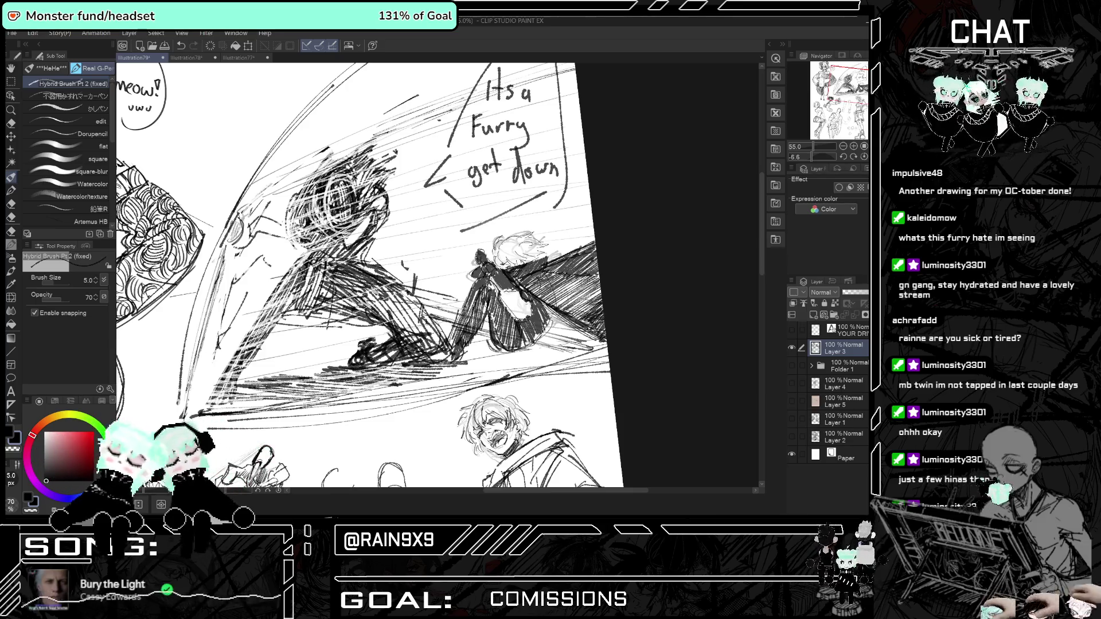
{"action": "left_click_drag", "start_coordinate": [514, 308], "coordinate": [550, 346]}
{"action": "key", "text": "ctrl+z"}
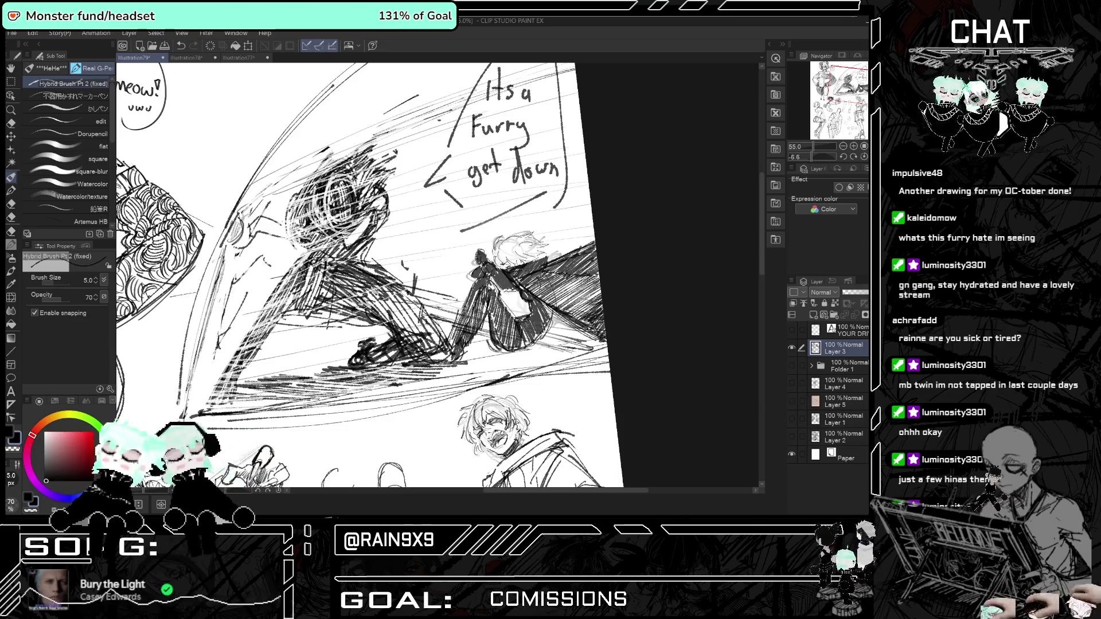
{"action": "scroll", "coordinate": [506, 309], "scroll_direction": "down", "scroll_amount": 3}
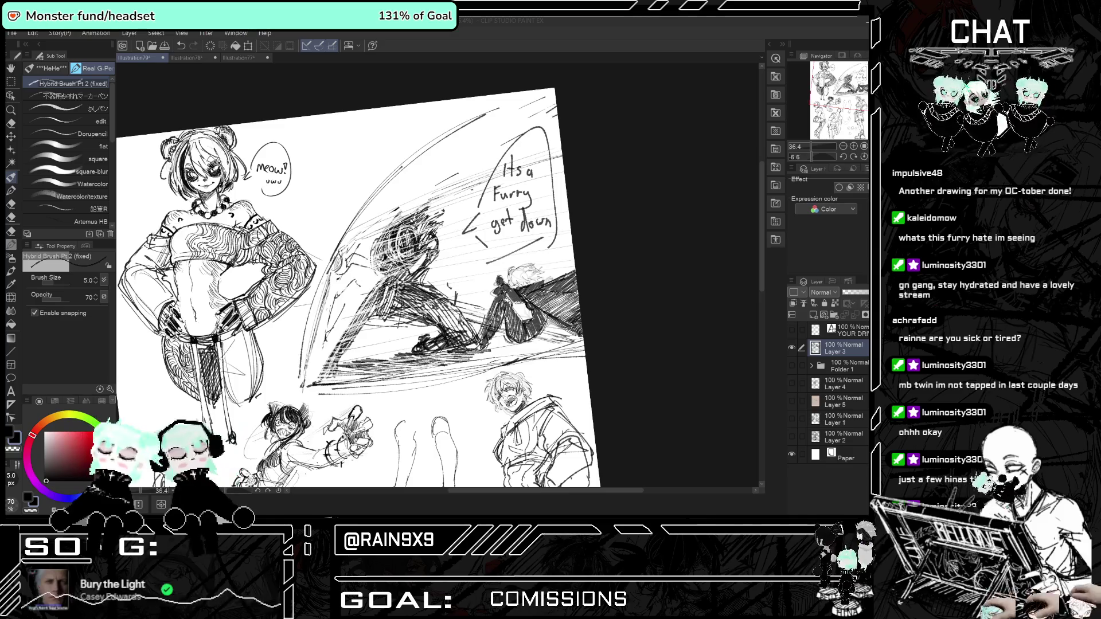
Zoom out to review the whole page, then zoom back into the action scene.
{"action": "scroll", "coordinate": [554, 232], "scroll_direction": "down", "scroll_amount": 3}
{"action": "scroll", "coordinate": [553, 233], "scroll_direction": "up", "scroll_amount": 2}
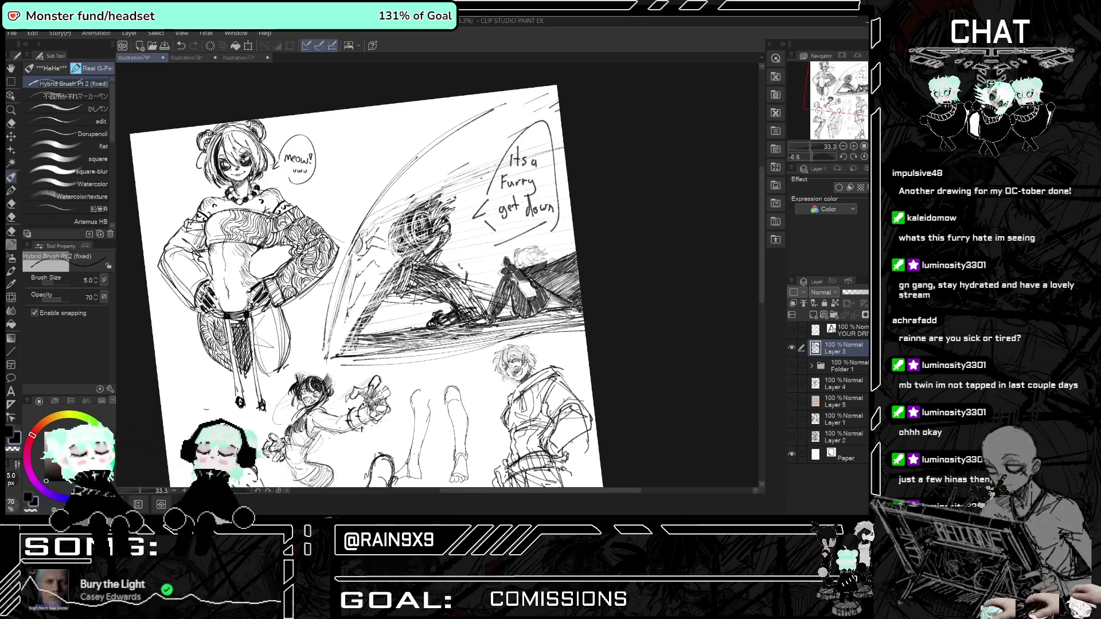
{"action": "scroll", "coordinate": [537, 254], "scroll_direction": "down", "scroll_amount": 1}
{"action": "scroll", "coordinate": [537, 253], "scroll_direction": "down", "scroll_amount": 2}
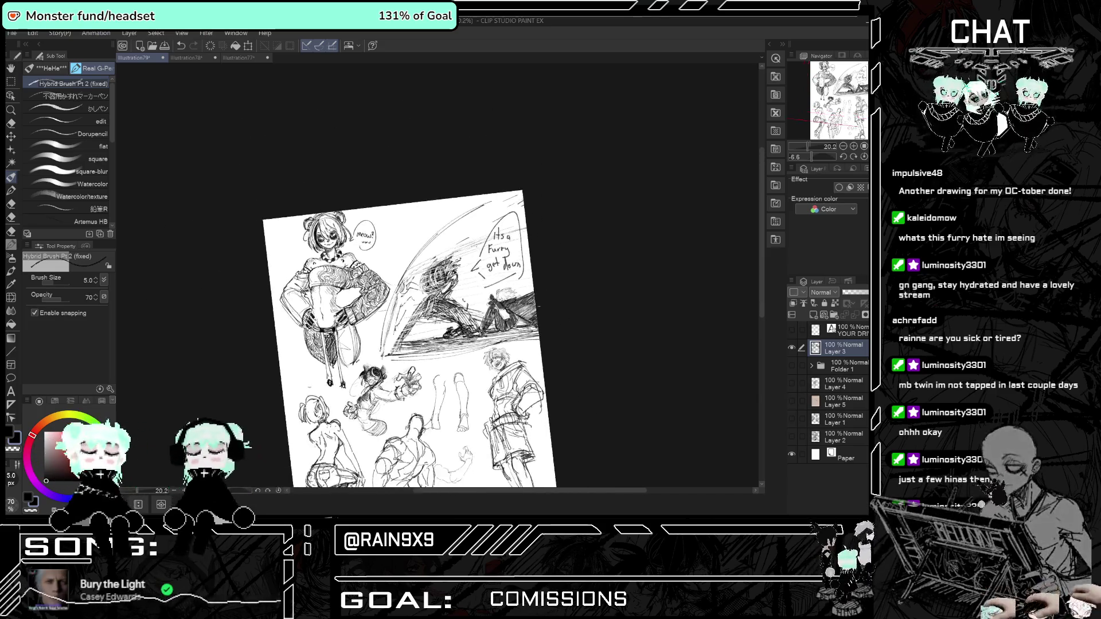
{"action": "scroll", "coordinate": [537, 254], "scroll_direction": "down", "scroll_amount": 2}
{"action": "scroll", "coordinate": [461, 347], "scroll_direction": "up", "scroll_amount": 2}
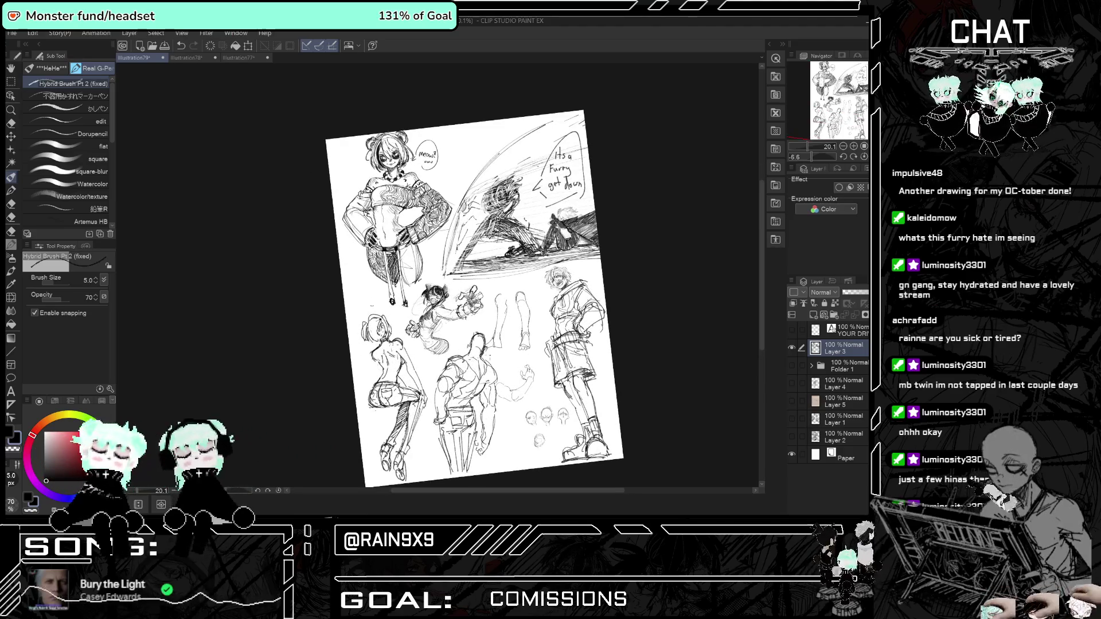
{"action": "scroll", "coordinate": [633, 326], "scroll_direction": "up", "scroll_amount": 2}
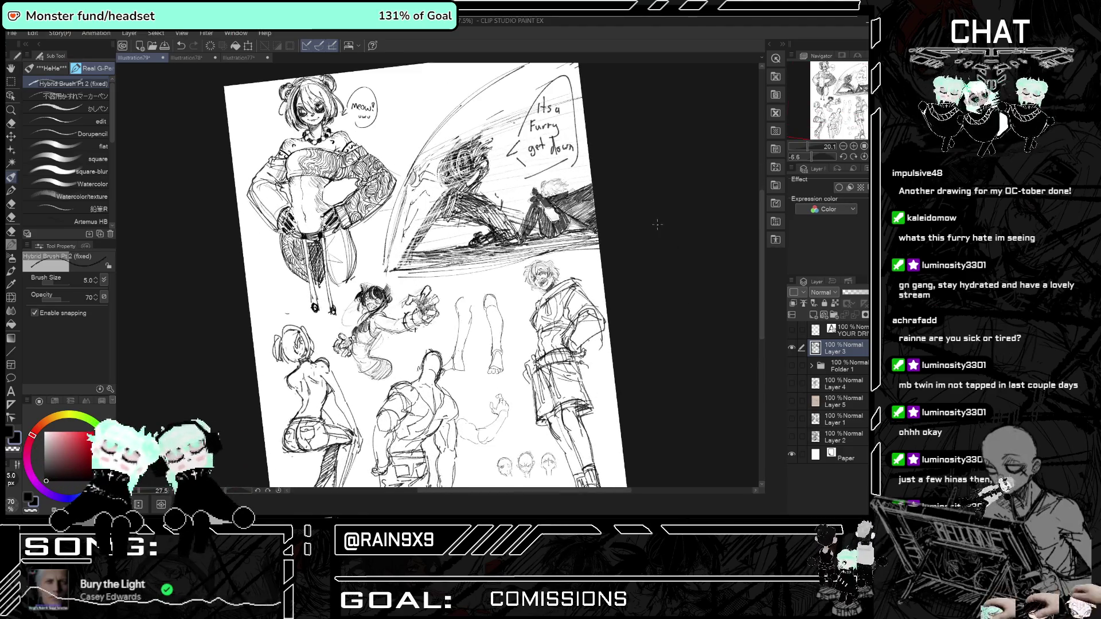
{"action": "scroll", "coordinate": [628, 275], "scroll_direction": "down", "scroll_amount": 3}
{"action": "scroll", "coordinate": [622, 222], "scroll_direction": "up", "scroll_amount": 1}
{"action": "scroll", "coordinate": [631, 242], "scroll_direction": "up", "scroll_amount": 2}
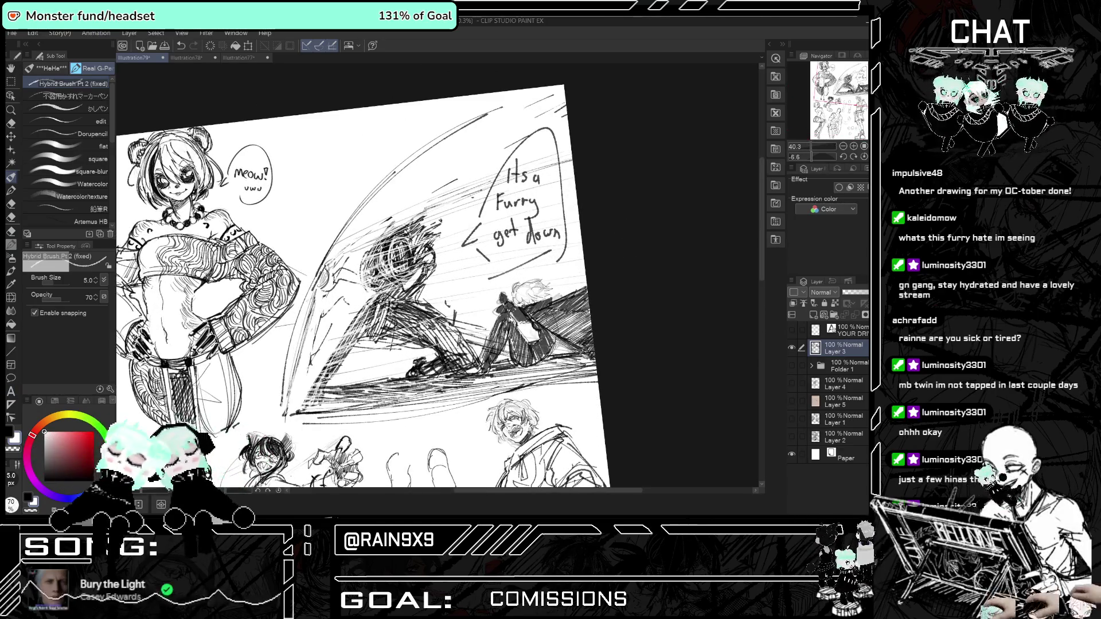
Draw two light streak lines across the dark reclining figure.
{"action": "mouse_move", "coordinate": [488, 351]}
{"action": "left_mouse_down"}
{"action": "mouse_move", "coordinate": [535, 346]}
{"action": "mouse_move", "coordinate": [539, 358]}
{"action": "left_mouse_up"}
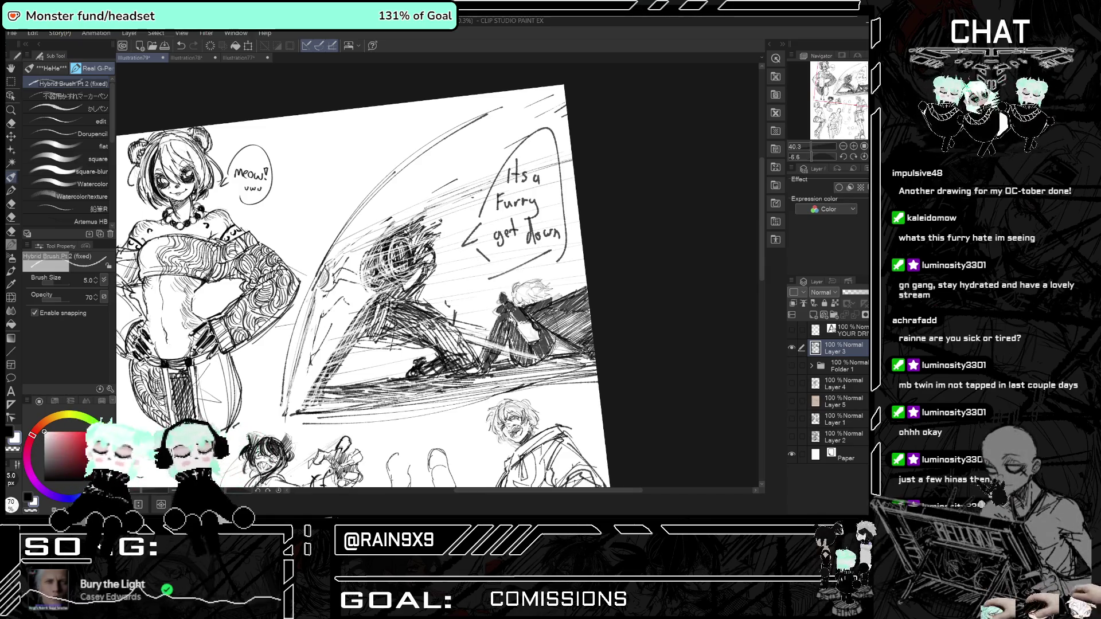
{"action": "left_click_drag", "start_coordinate": [516, 356], "coordinate": [535, 351]}
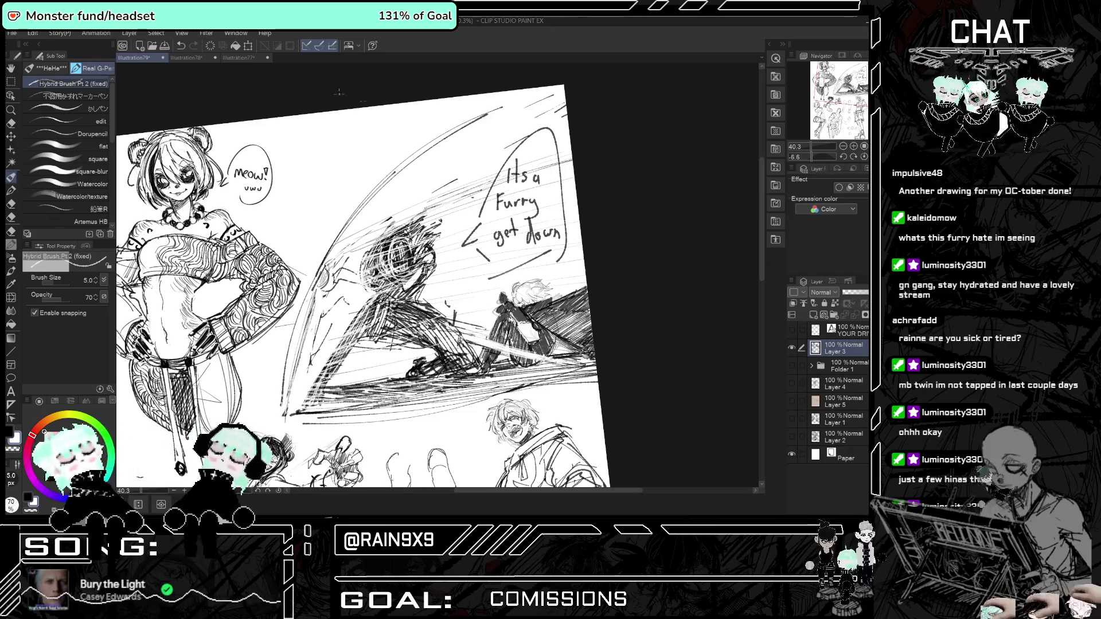
{"action": "scroll", "coordinate": [448, 198], "scroll_direction": "down", "scroll_amount": 1}
{"action": "scroll", "coordinate": [448, 198], "scroll_direction": "down", "scroll_amount": 1}
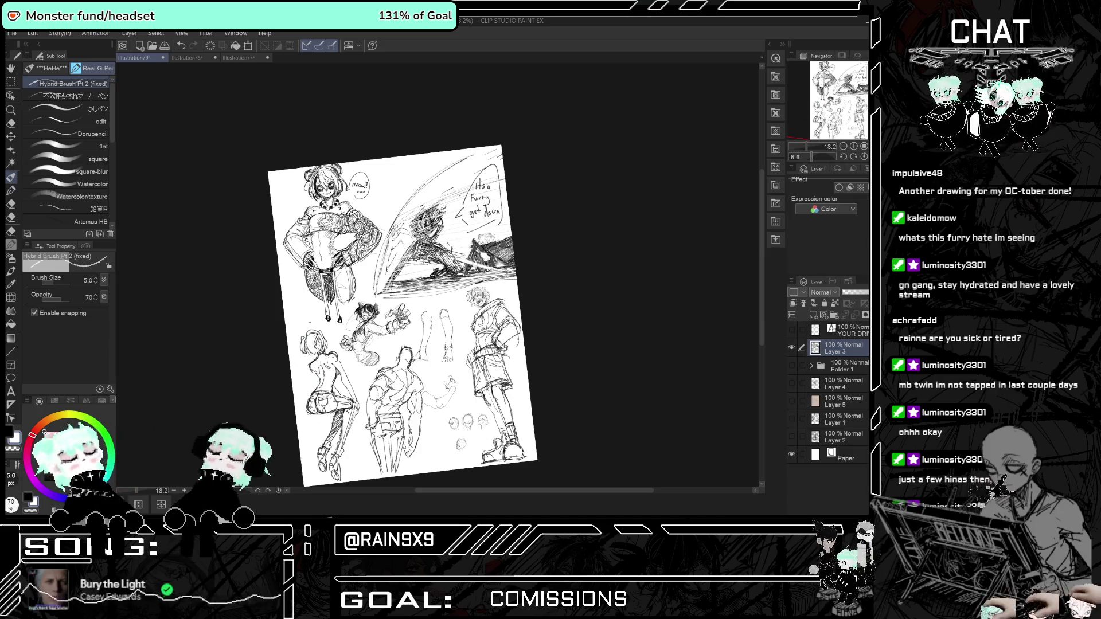
{"action": "scroll", "coordinate": [420, 244], "scroll_direction": "up", "scroll_amount": 1}
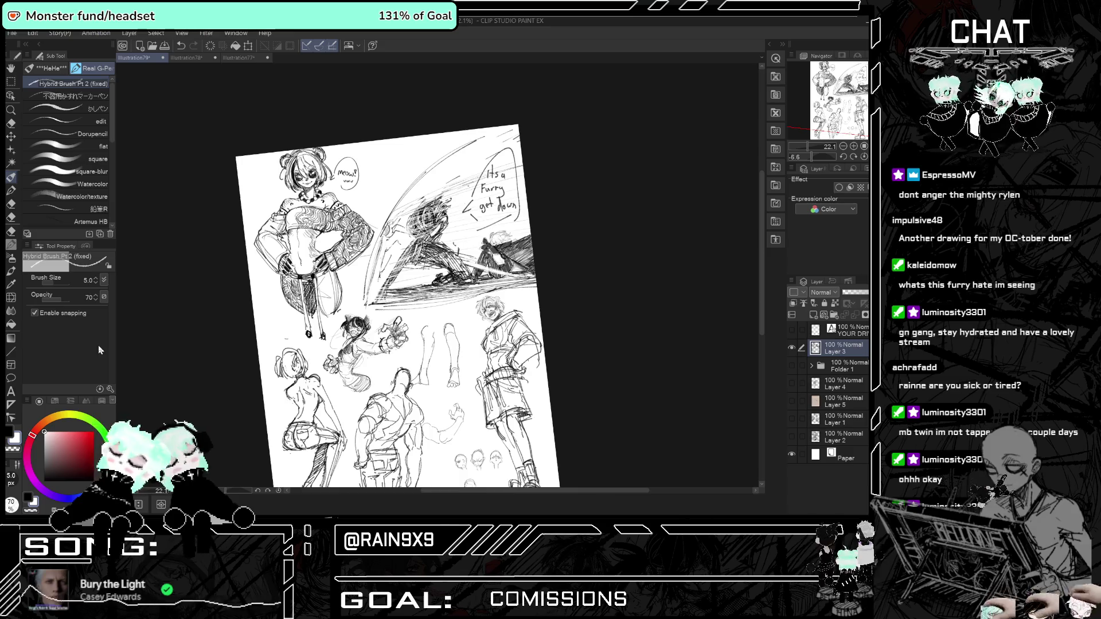
Undo the last small stroke, mirroring the view to check and flipping it back.
{"action": "key", "text": "h"}
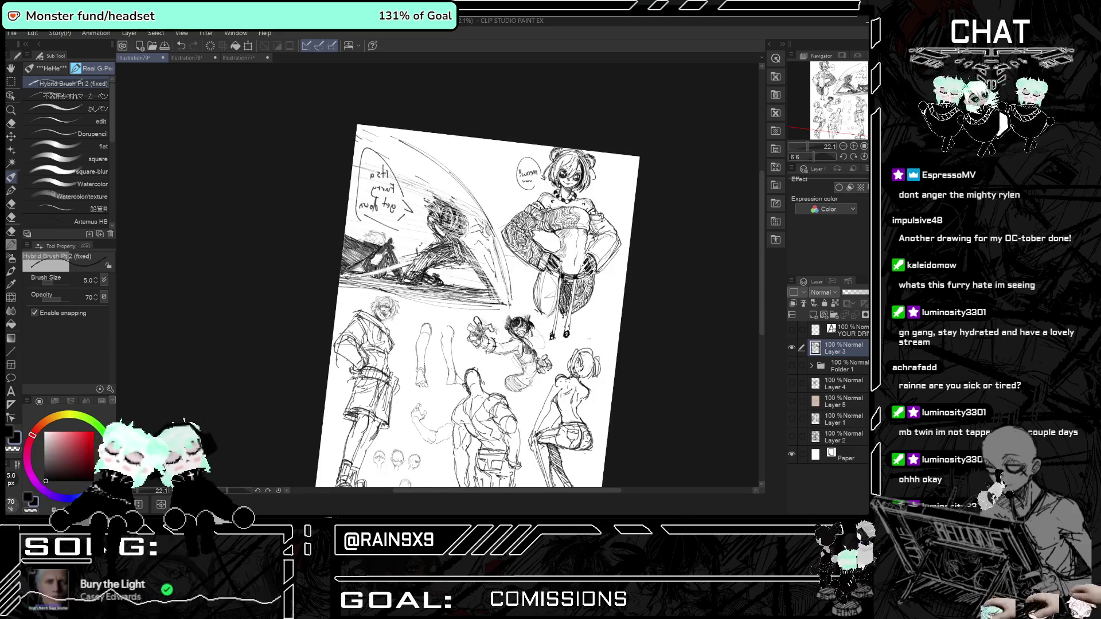
{"action": "scroll", "coordinate": [341, 259], "scroll_direction": "up", "scroll_amount": 1}
{"action": "key", "text": "ctrl+z"}
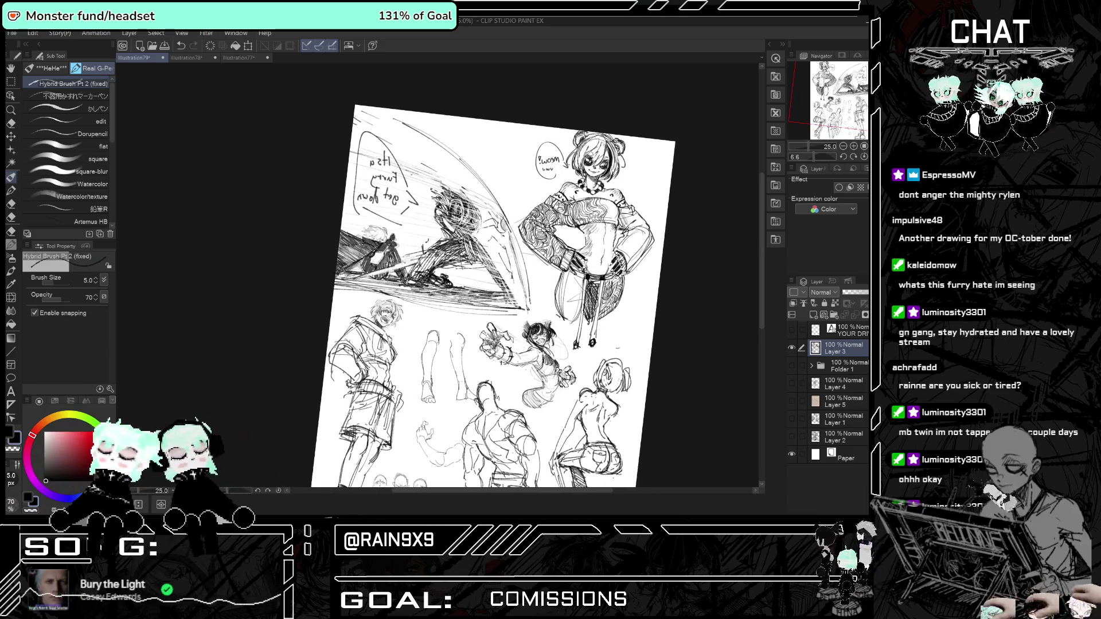
{"action": "key", "text": "h"}
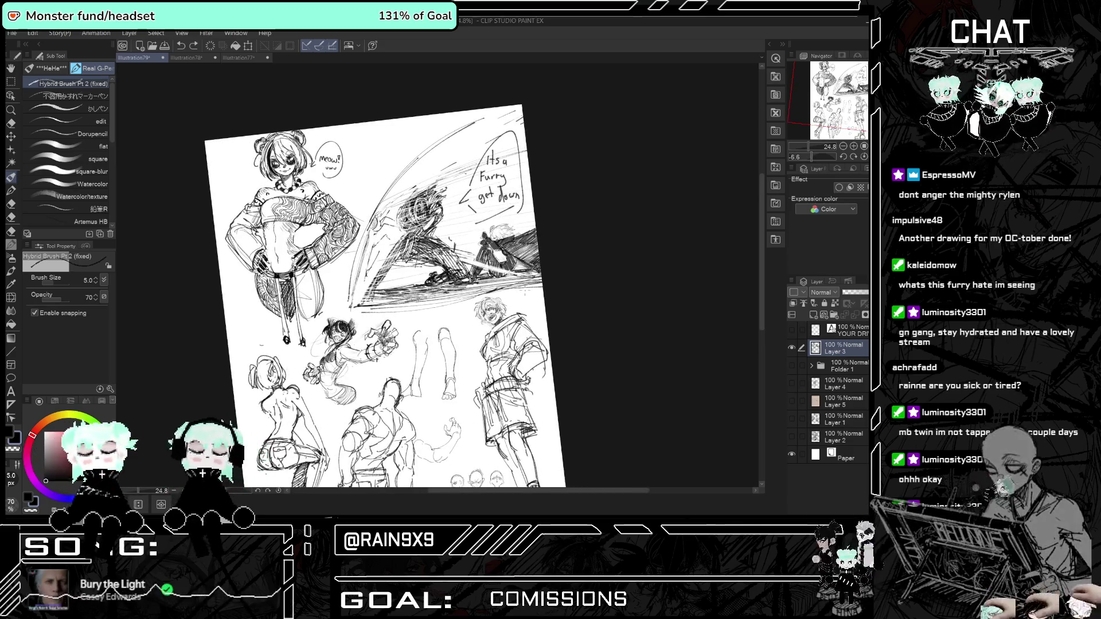
Zoom out and back in toward the speech bubble at the upper right of the page.
{"action": "scroll", "coordinate": [492, 249], "scroll_direction": "up", "scroll_amount": 3}
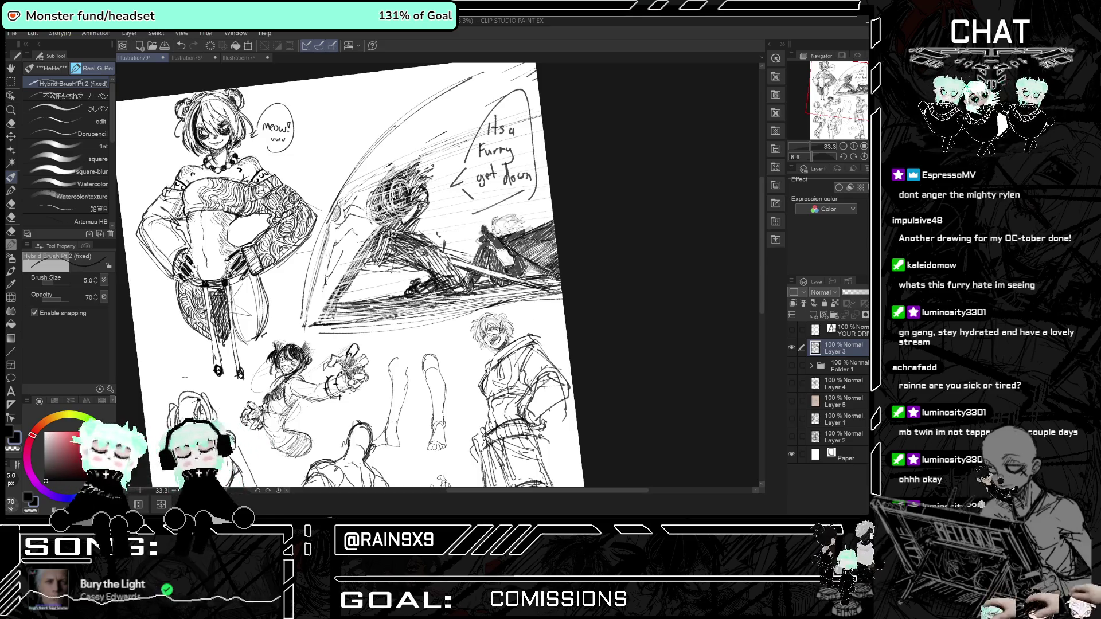
{"action": "scroll", "coordinate": [503, 285], "scroll_direction": "down", "scroll_amount": 1}
{"action": "scroll", "coordinate": [503, 285], "scroll_direction": "down", "scroll_amount": 1}
{"action": "scroll", "coordinate": [504, 285], "scroll_direction": "down", "scroll_amount": 1}
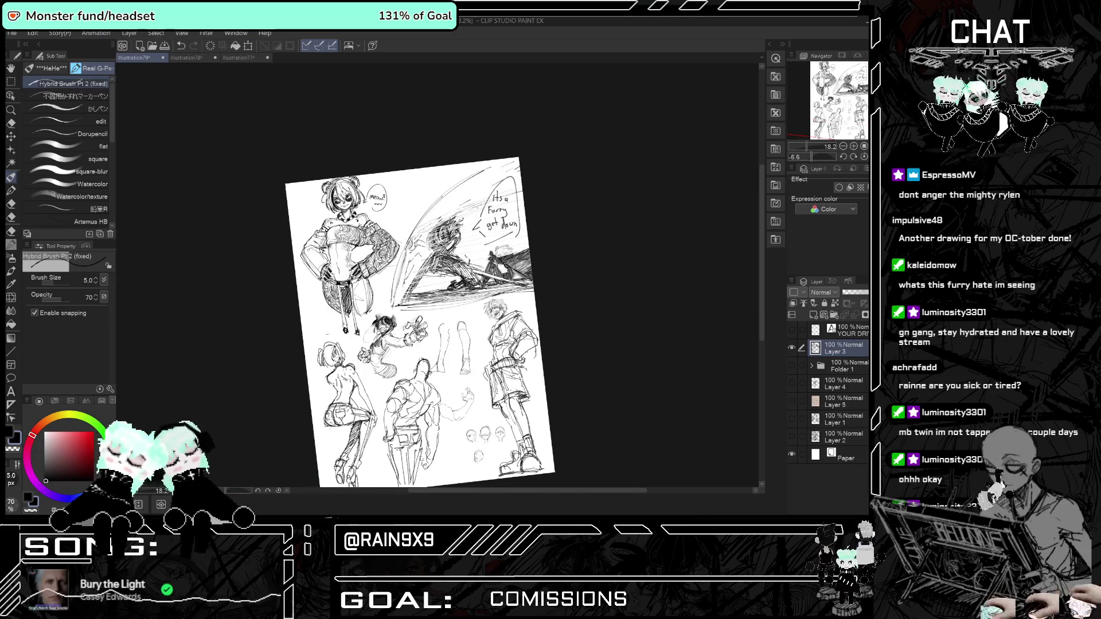
{"action": "scroll", "coordinate": [468, 381], "scroll_direction": "down", "scroll_amount": 1}
{"action": "scroll", "coordinate": [468, 380], "scroll_direction": "up", "scroll_amount": 2}
{"action": "scroll", "coordinate": [468, 380], "scroll_direction": "up", "scroll_amount": 1}
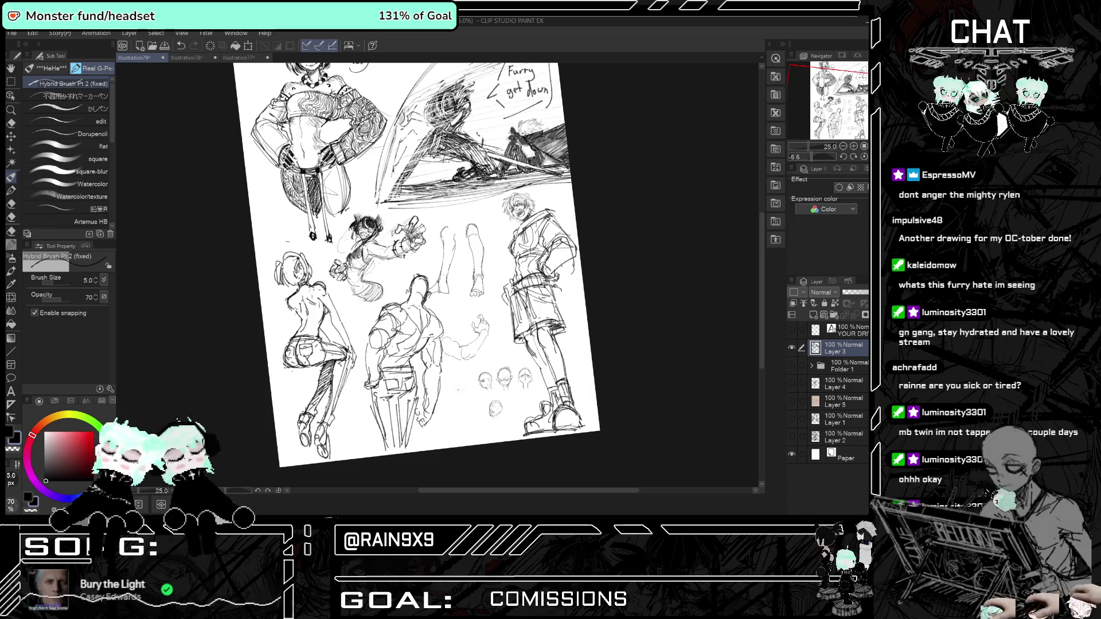
{"action": "scroll", "coordinate": [327, 279], "scroll_direction": "up", "scroll_amount": 1}
{"action": "scroll", "coordinate": [326, 279], "scroll_direction": "up", "scroll_amount": 1}
{"action": "scroll", "coordinate": [327, 279], "scroll_direction": "up", "scroll_amount": 1}
{"action": "scroll", "coordinate": [327, 279], "scroll_direction": "up", "scroll_amount": 1}
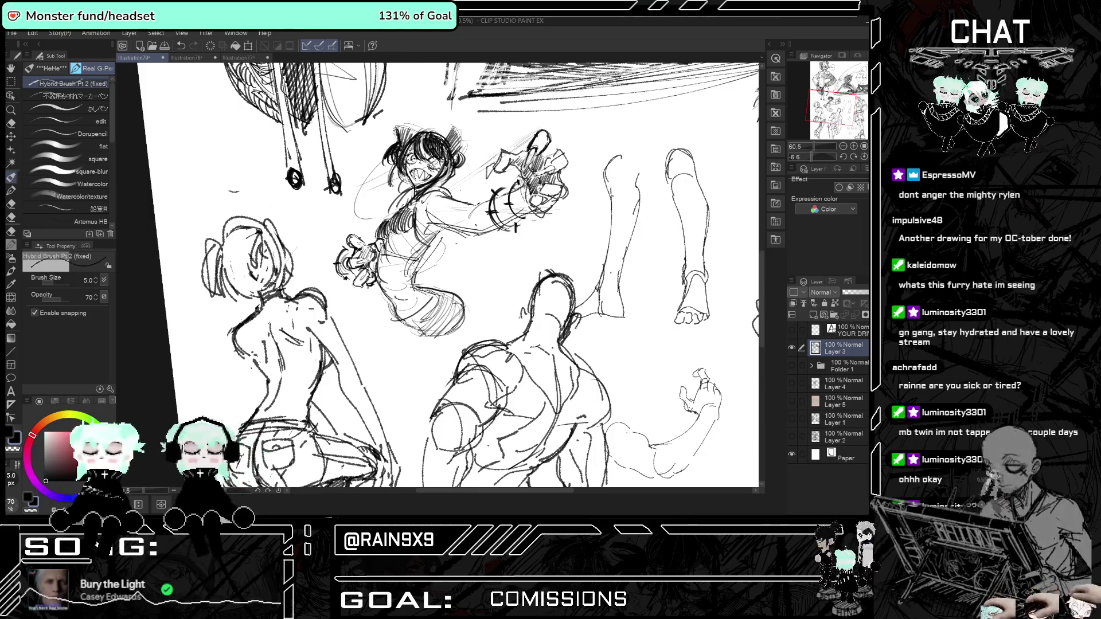
{"action": "scroll", "coordinate": [396, 372], "scroll_direction": "down", "scroll_amount": 2}
{"action": "scroll", "coordinate": [396, 373], "scroll_direction": "down", "scroll_amount": 2}
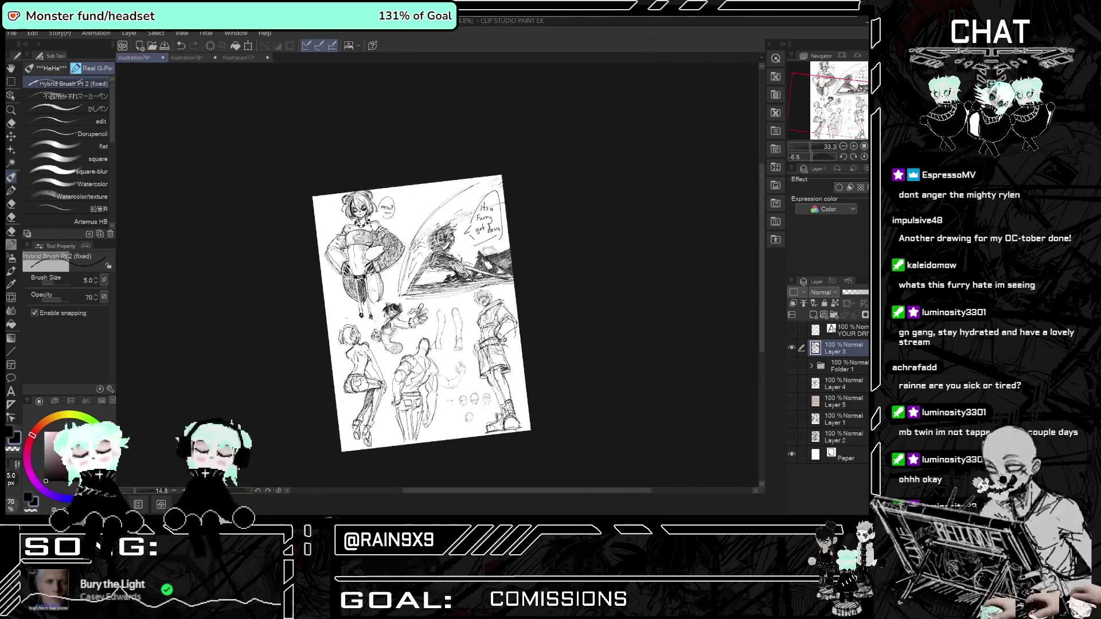
{"action": "scroll", "coordinate": [396, 373], "scroll_direction": "down", "scroll_amount": 1}
{"action": "scroll", "coordinate": [459, 261], "scroll_direction": "up", "scroll_amount": 1}
{"action": "scroll", "coordinate": [458, 261], "scroll_direction": "up", "scroll_amount": 1}
{"action": "scroll", "coordinate": [459, 261], "scroll_direction": "up", "scroll_amount": 1}
{"action": "scroll", "coordinate": [459, 261], "scroll_direction": "up", "scroll_amount": 1}
{"action": "scroll", "coordinate": [352, 248], "scroll_direction": "down", "scroll_amount": 1}
{"action": "scroll", "coordinate": [353, 248], "scroll_direction": "up", "scroll_amount": 1}
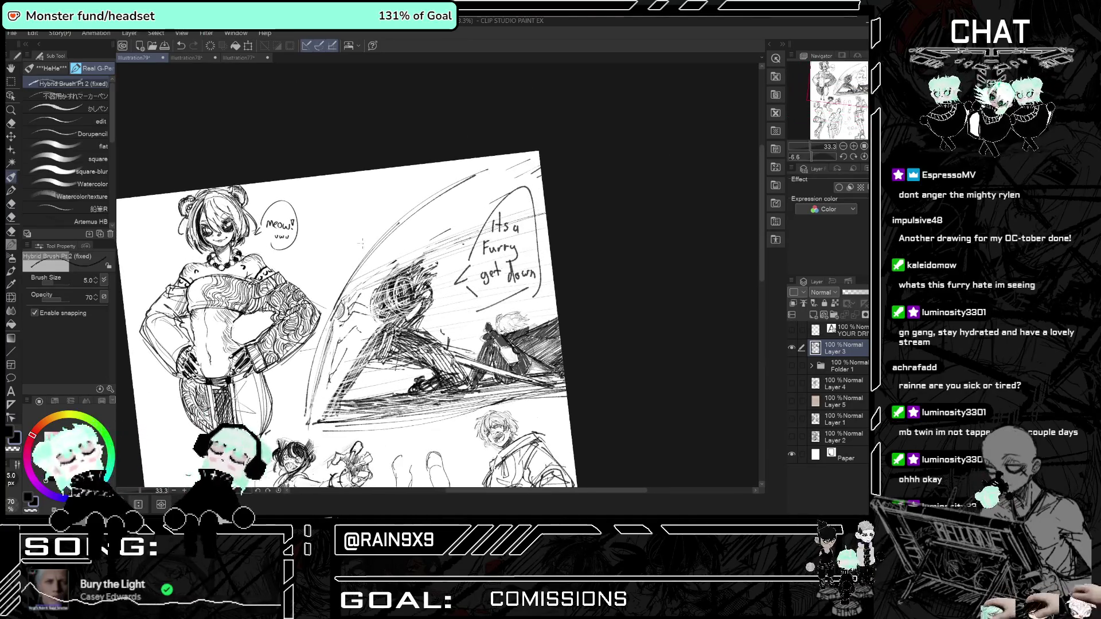
{"action": "scroll", "coordinate": [352, 248], "scroll_direction": "down", "scroll_amount": 1}
{"action": "scroll", "coordinate": [339, 325], "scroll_direction": "up", "scroll_amount": 1}
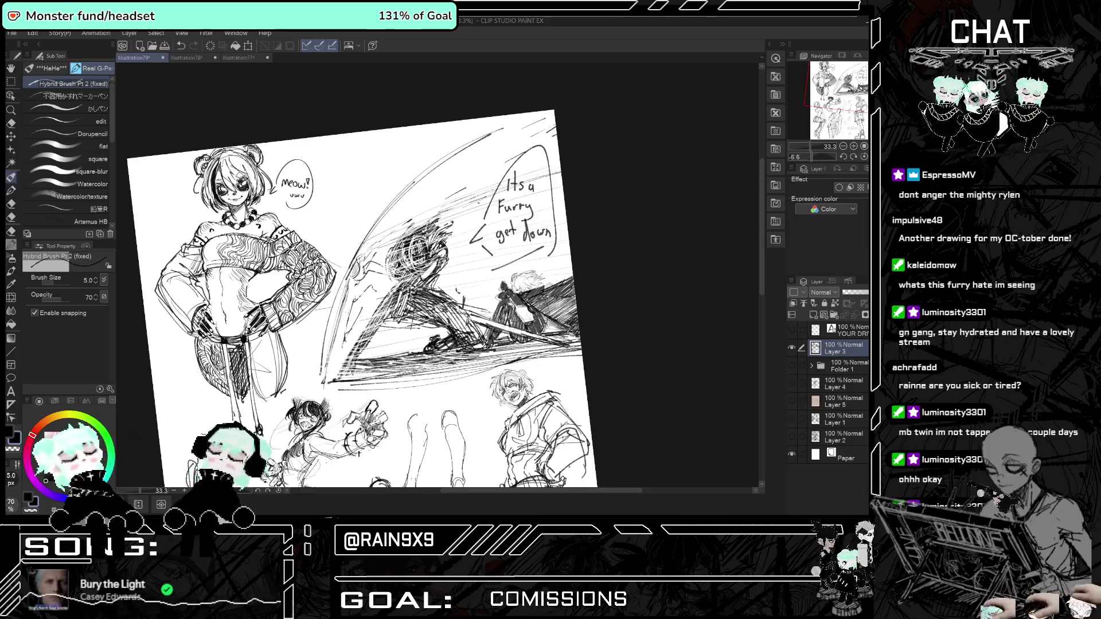
Briefly mirror the view, settle close on the 'Its a Furry get down' bubble, and pick the eraser.
{"action": "key", "text": "h"}
{"action": "key", "text": "h"}
{"action": "scroll", "coordinate": [396, 327], "scroll_direction": "down", "scroll_amount": 1}
{"action": "scroll", "coordinate": [396, 327], "scroll_direction": "down", "scroll_amount": 1}
{"action": "scroll", "coordinate": [393, 326], "scroll_direction": "down", "scroll_amount": 1}
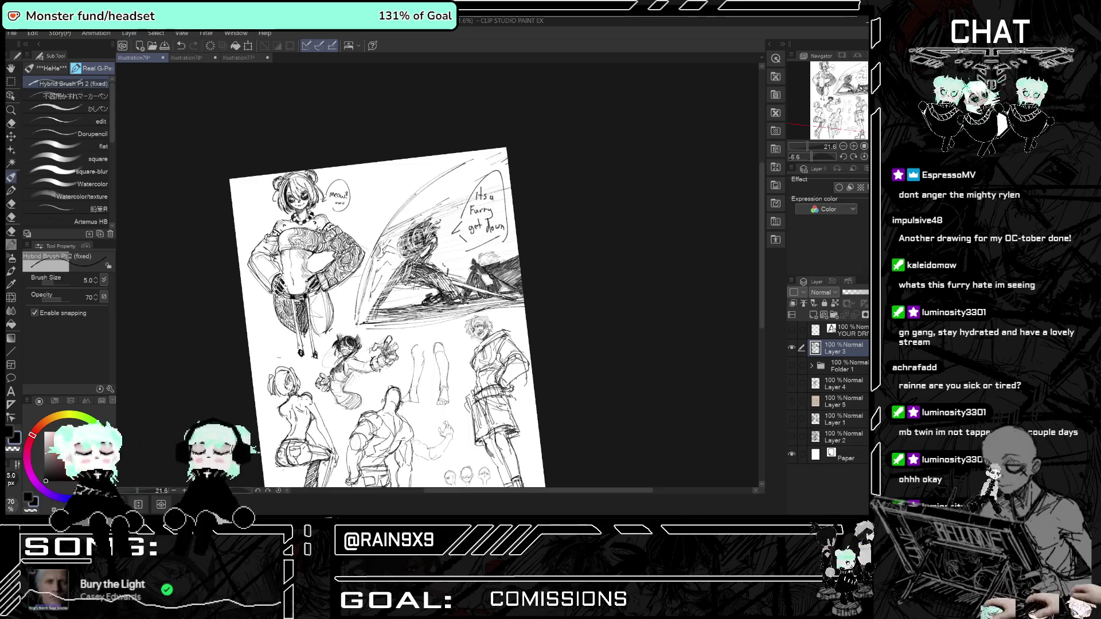
{"action": "scroll", "coordinate": [471, 229], "scroll_direction": "up", "scroll_amount": 1}
{"action": "scroll", "coordinate": [471, 230], "scroll_direction": "up", "scroll_amount": 1}
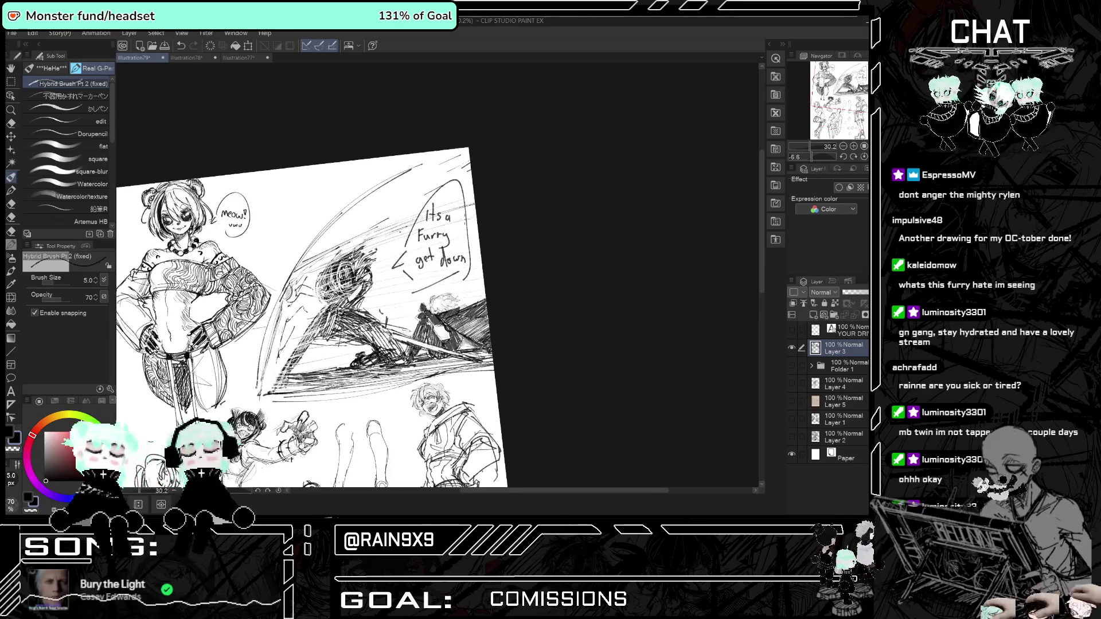
{"action": "left_click", "coordinate": [10, 123]}
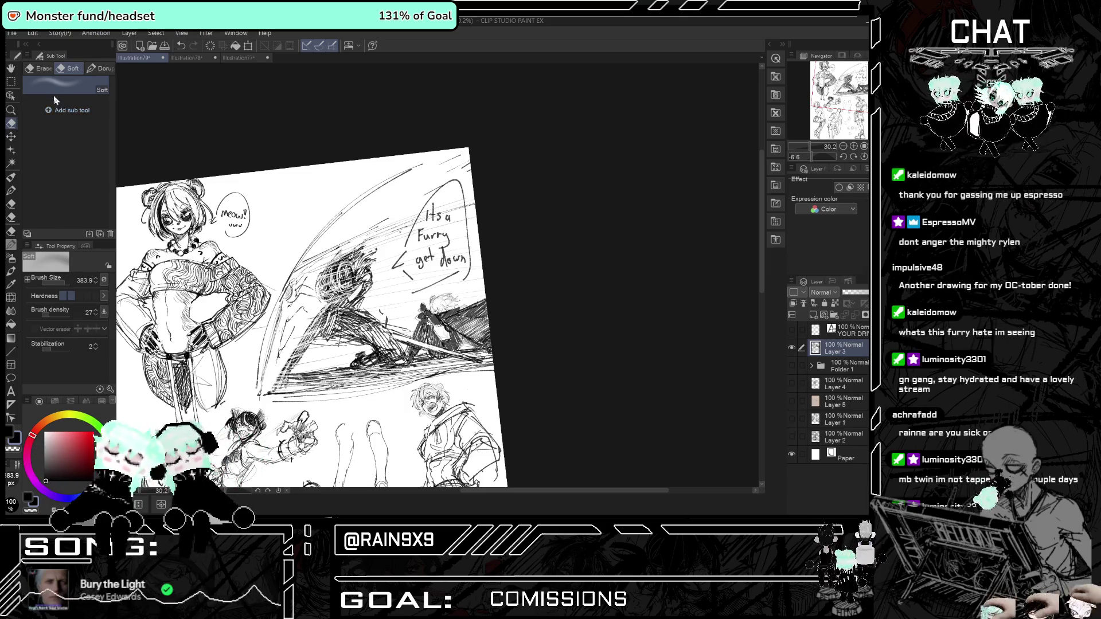
With the Hard eraser at size 179.2, wipe the 'Its a Furry get down' lettering from the bubble.
{"action": "left_click", "coordinate": [45, 68]}
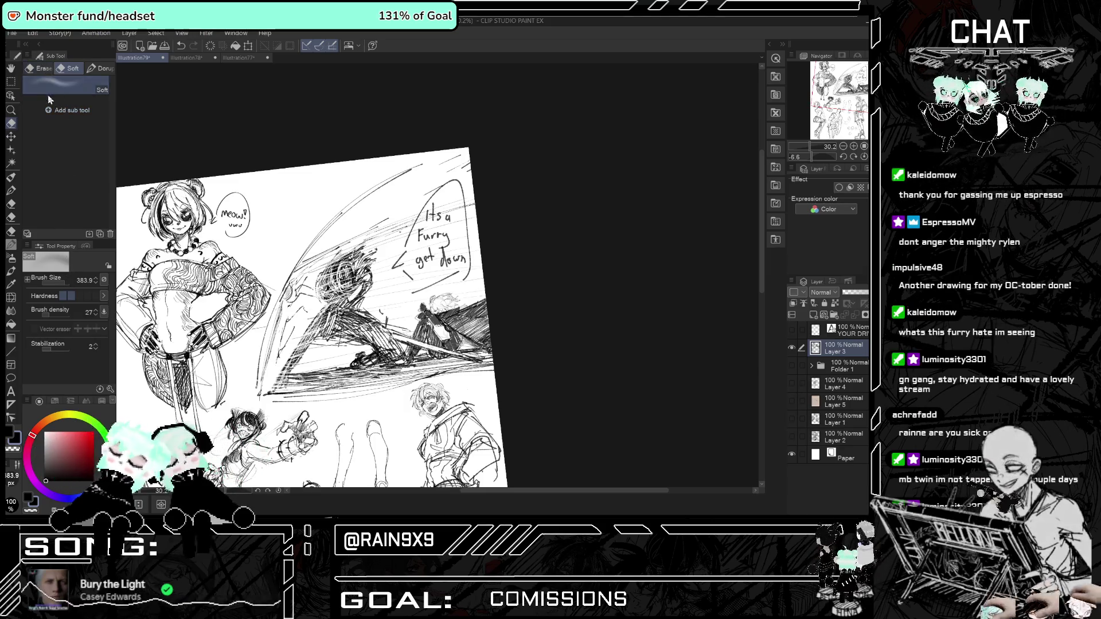
{"action": "left_click", "coordinate": [66, 289]}
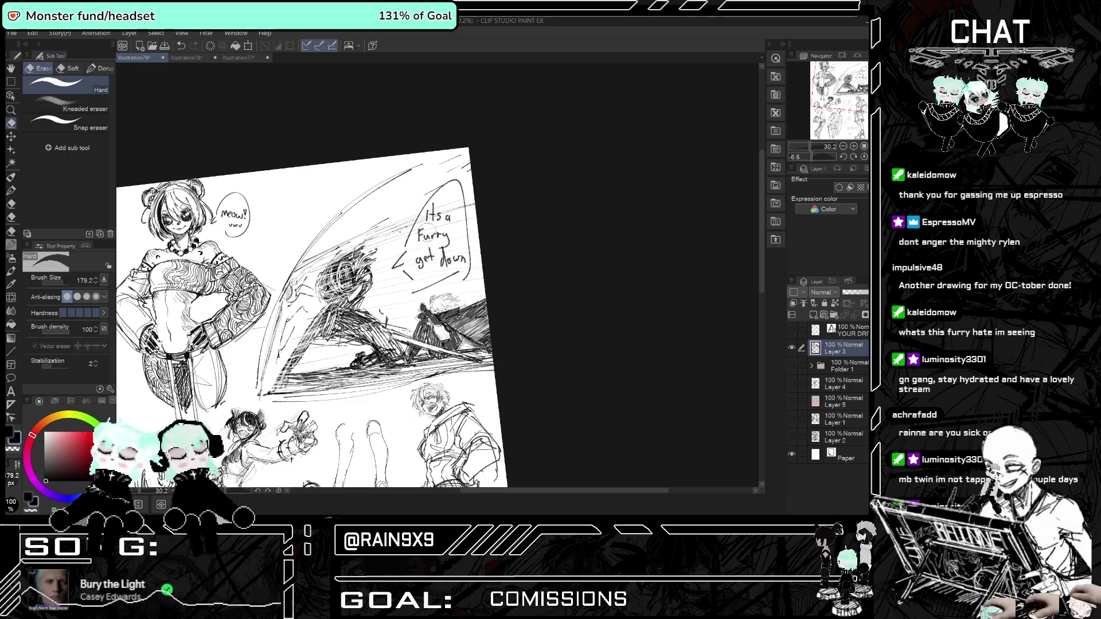
{"action": "left_click_drag", "start_coordinate": [439, 215], "coordinate": [420, 258]}
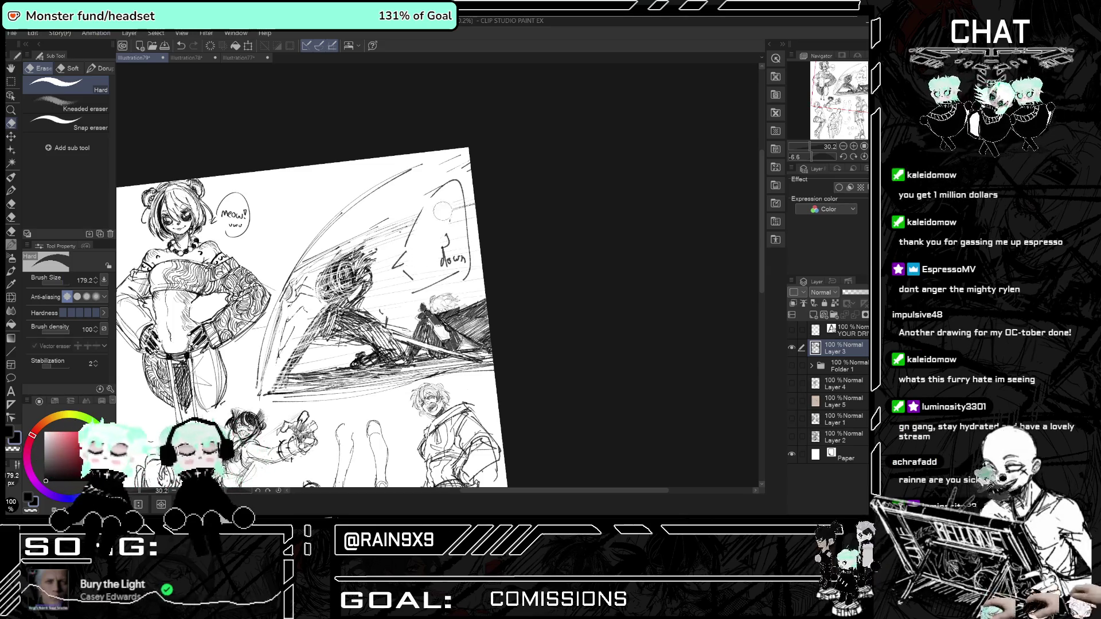
{"action": "left_click_drag", "start_coordinate": [453, 252], "coordinate": [462, 261]}
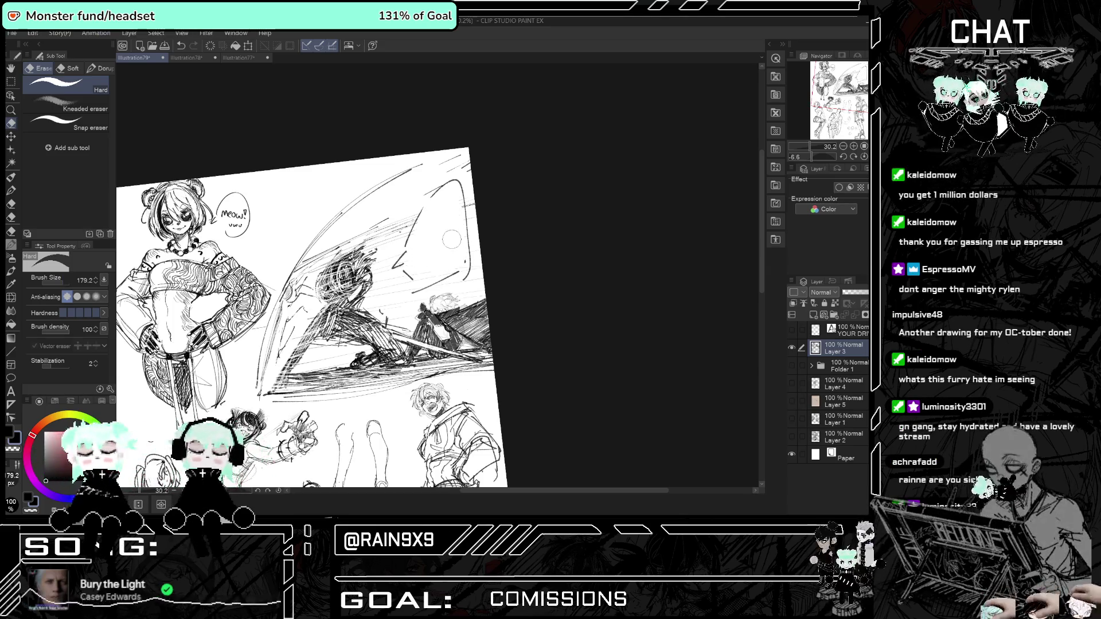
{"action": "left_click", "coordinate": [11, 177]}
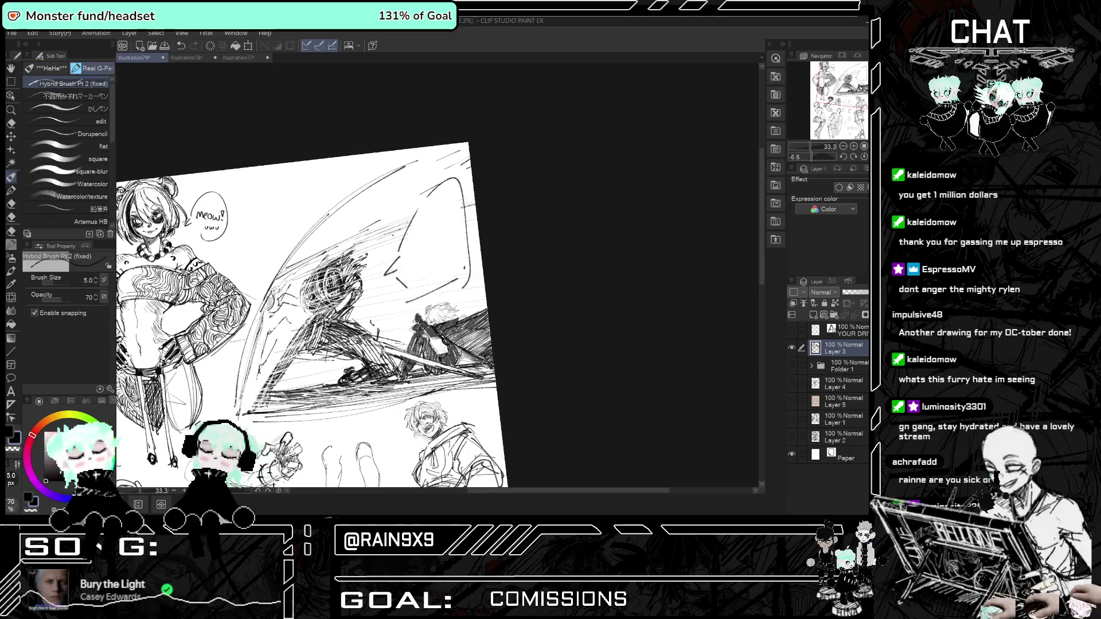
Hand-letter 'Its the IRS Get down' in the emptied bubble, undoing stray letters, then zoom out.
{"action": "scroll", "coordinate": [453, 207], "scroll_direction": "up", "scroll_amount": 3}
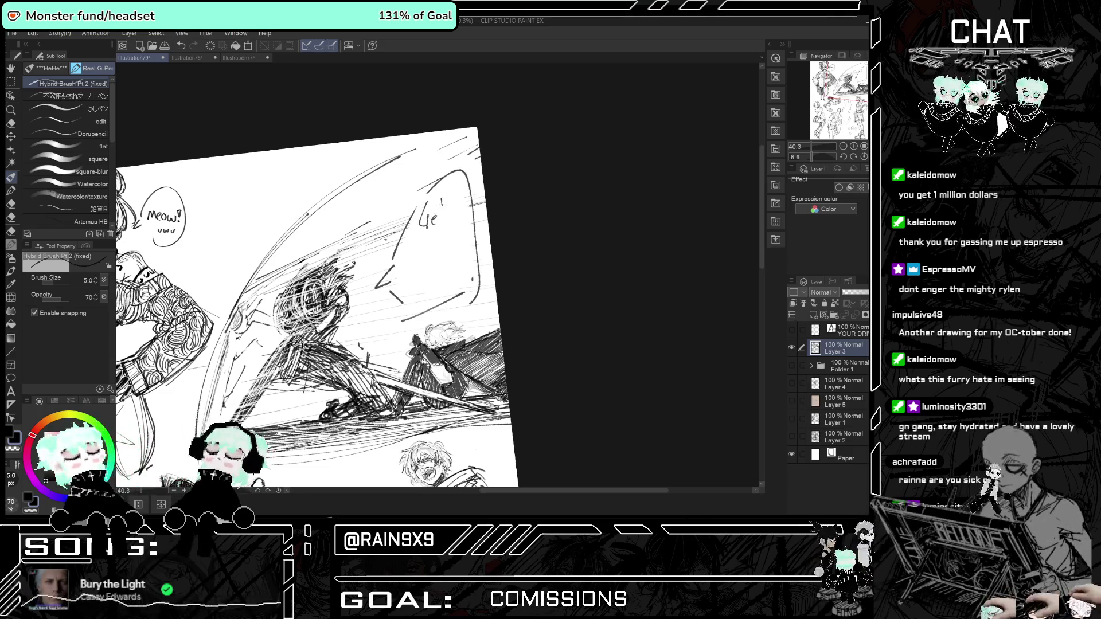
{"action": "left_click_drag", "start_coordinate": [437, 247], "coordinate": [442, 247]}
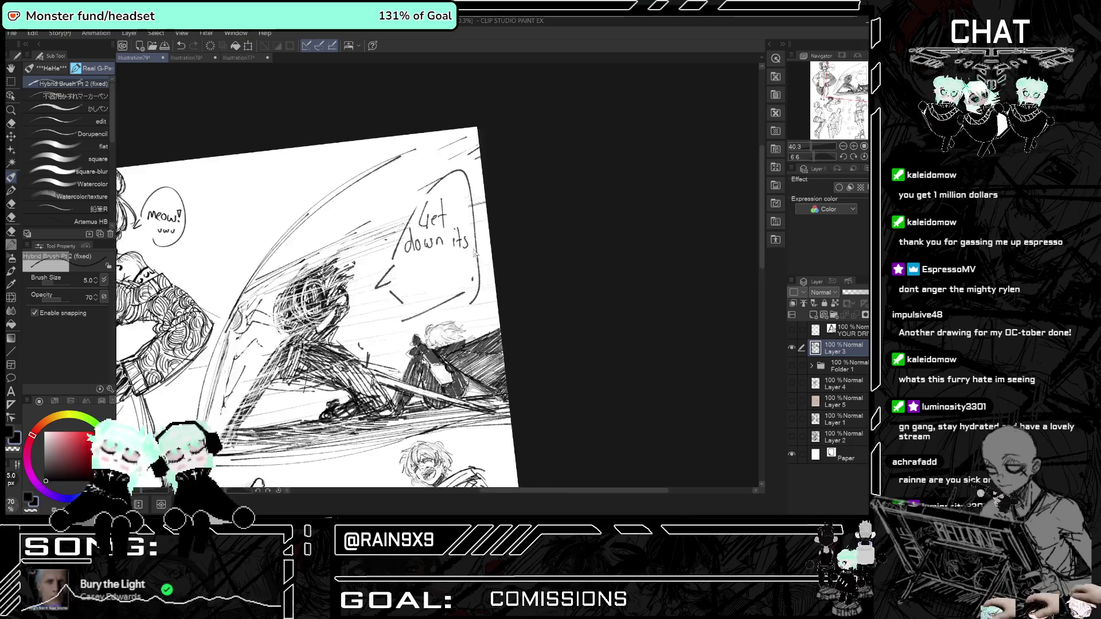
{"action": "key", "text": "ctrl+z"}
{"action": "key", "text": "ctrl+z"}
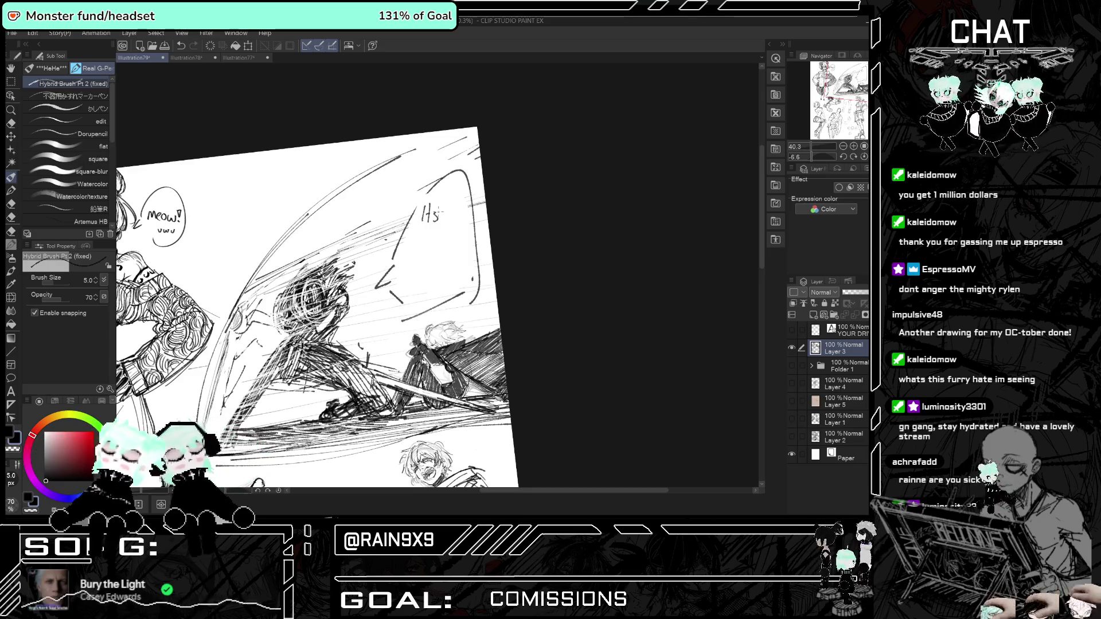
{"action": "mouse_move", "coordinate": [440, 207]}
{"action": "left_mouse_down"}
{"action": "mouse_move", "coordinate": [440, 222]}
{"action": "mouse_move", "coordinate": [460, 221]}
{"action": "mouse_move", "coordinate": [435, 249]}
{"action": "left_mouse_up"}
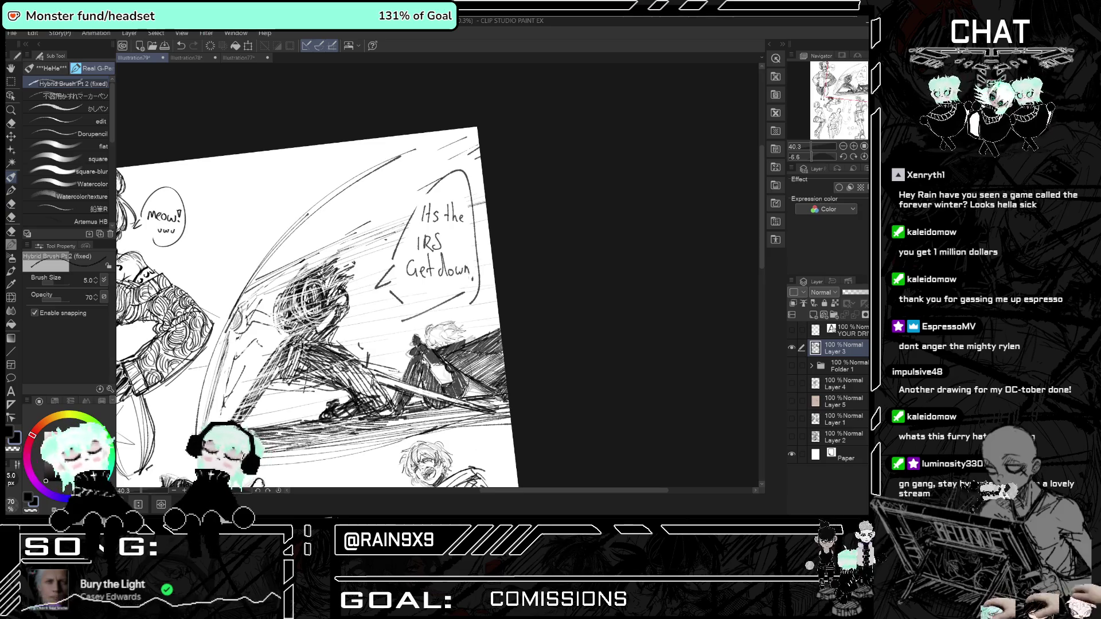
{"action": "key", "text": "ctrl+minus"}
{"action": "key", "text": "ctrl+minus"}
{"action": "scroll", "coordinate": [450, 165], "scroll_direction": "down", "scroll_amount": 2}
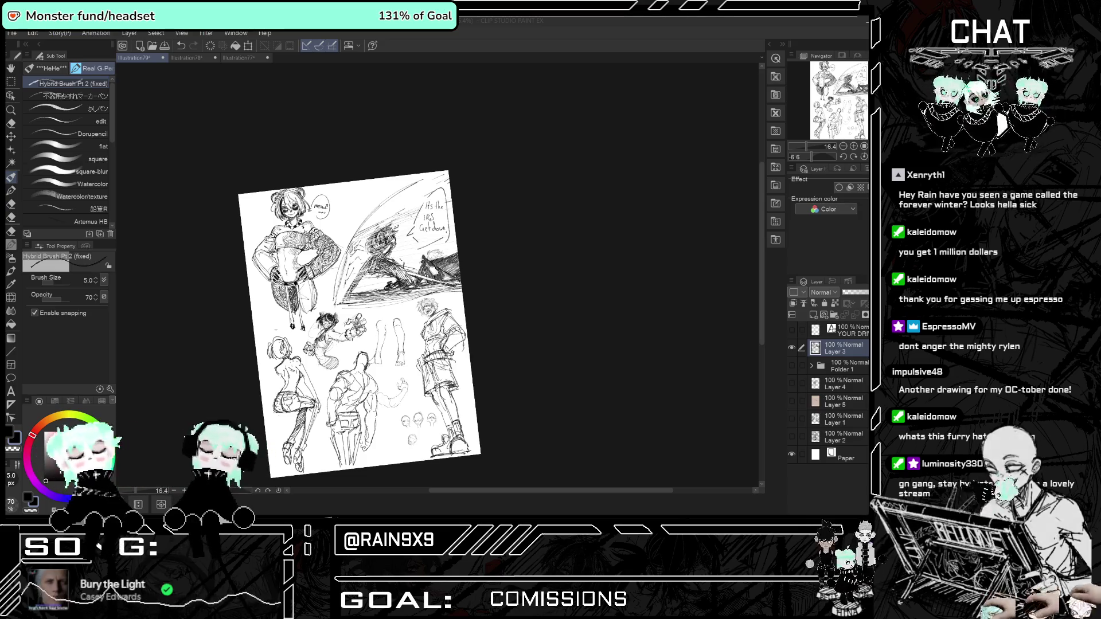
{"action": "scroll", "coordinate": [175, 363], "scroll_direction": "up", "scroll_amount": 3}
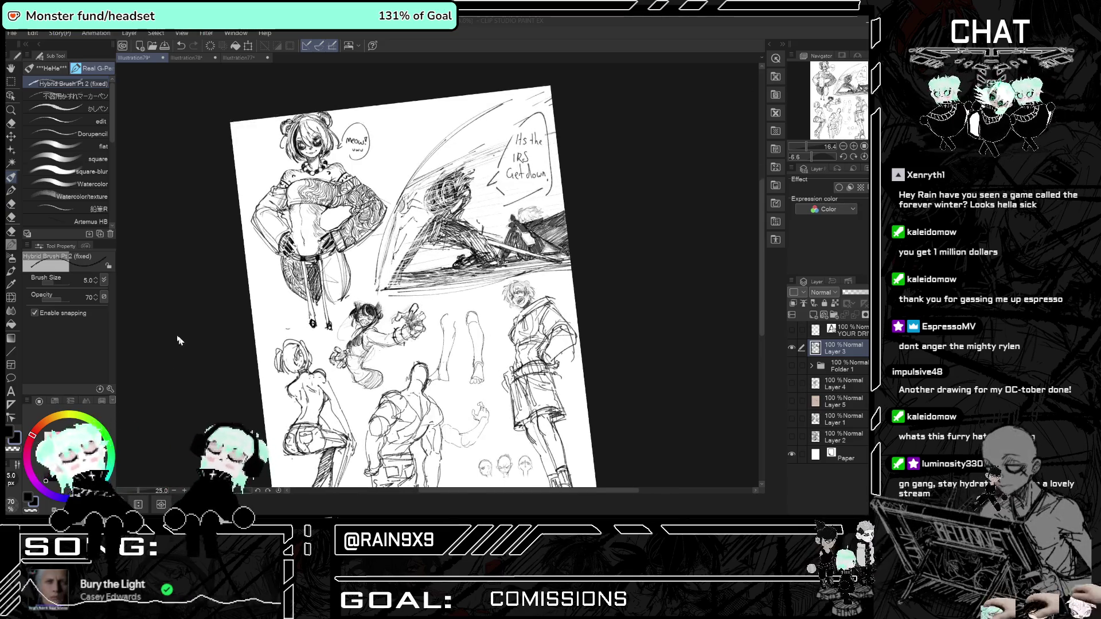
{"action": "scroll", "coordinate": [258, 378], "scroll_direction": "down", "scroll_amount": 1}
{"action": "scroll", "coordinate": [346, 393], "scroll_direction": "up", "scroll_amount": 2}
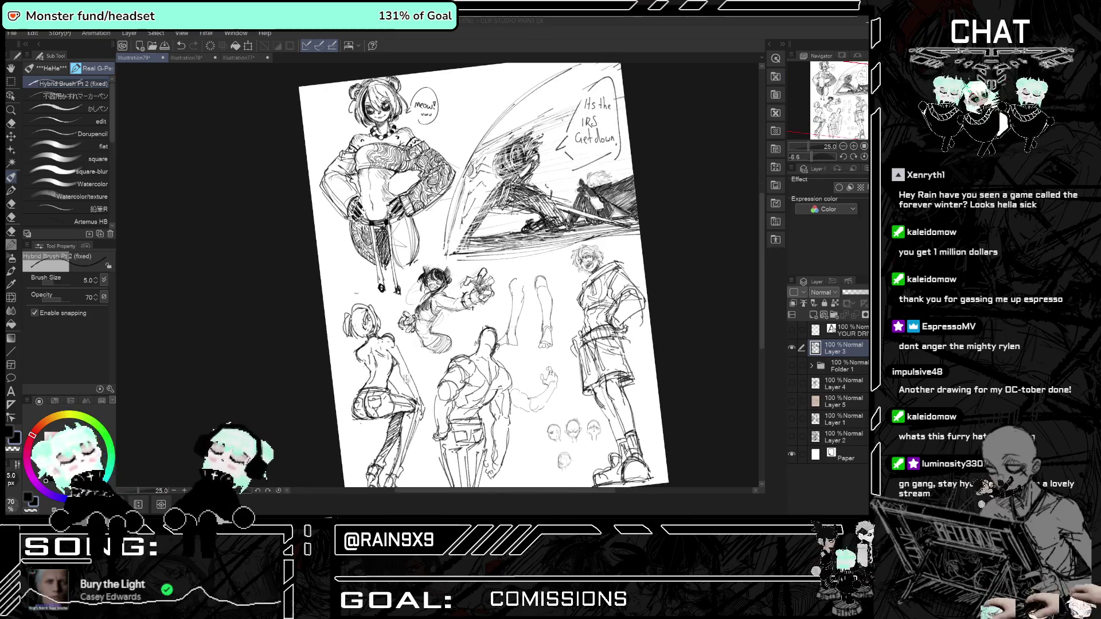
{"action": "scroll", "coordinate": [401, 374], "scroll_direction": "up", "scroll_amount": 2}
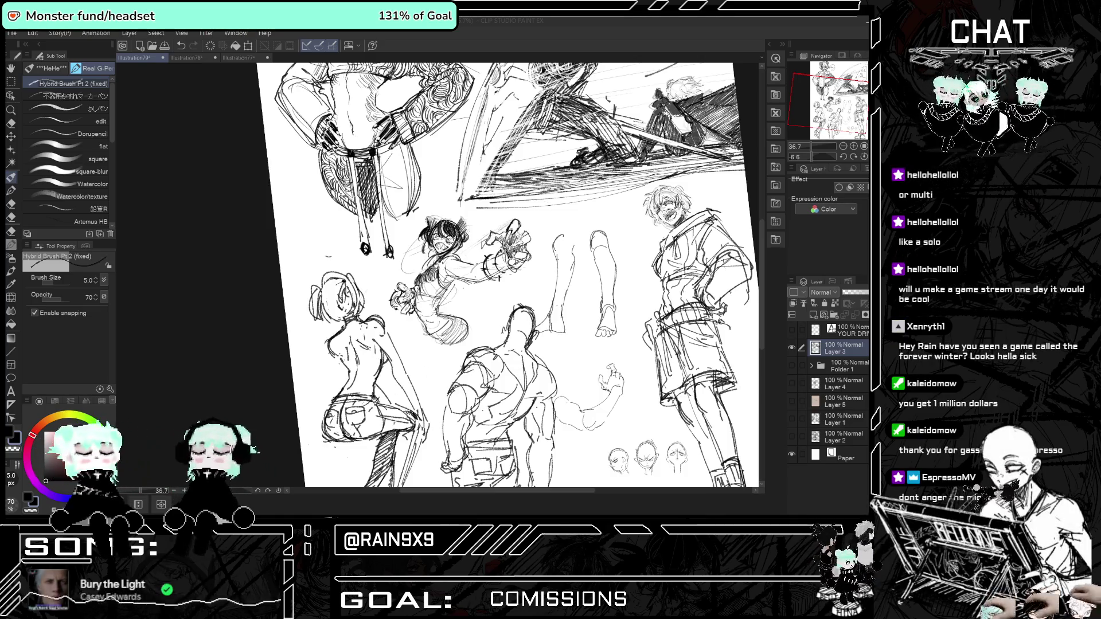
{"action": "scroll", "coordinate": [507, 275], "scroll_direction": "down", "scroll_amount": 5}
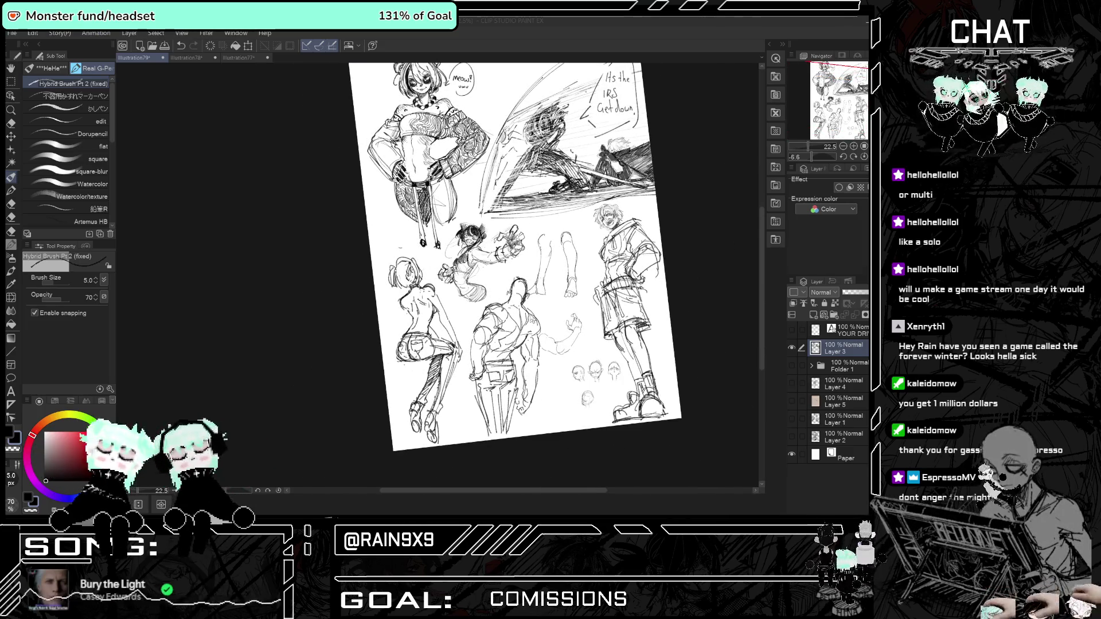
{"action": "scroll", "coordinate": [563, 162], "scroll_direction": "up", "scroll_amount": 3}
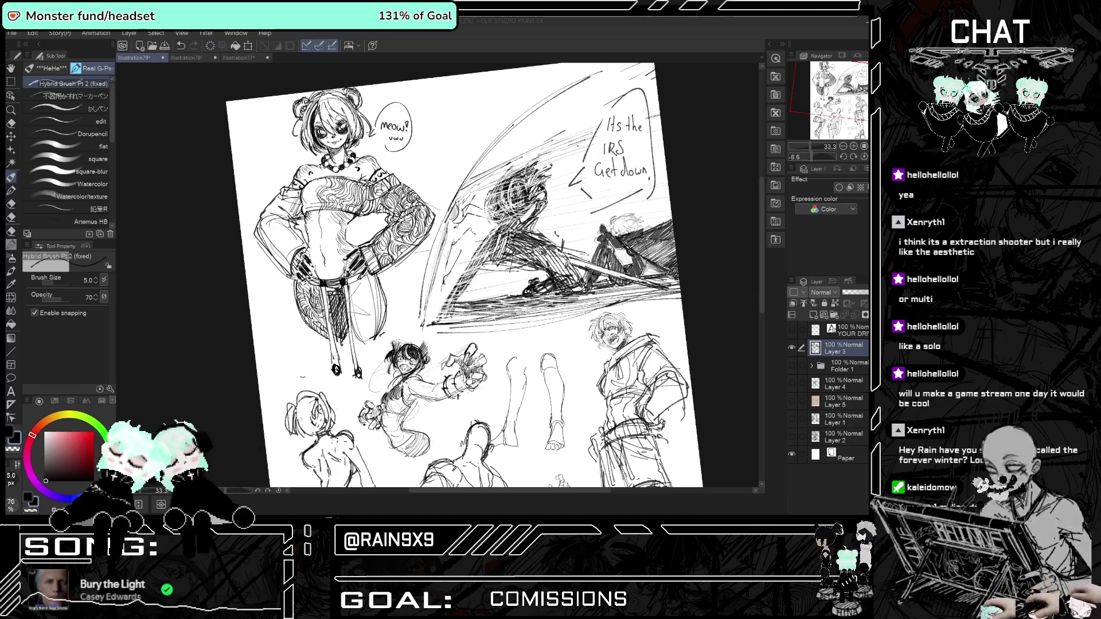
{"action": "scroll", "coordinate": [459, 275], "scroll_direction": "down", "scroll_amount": 4}
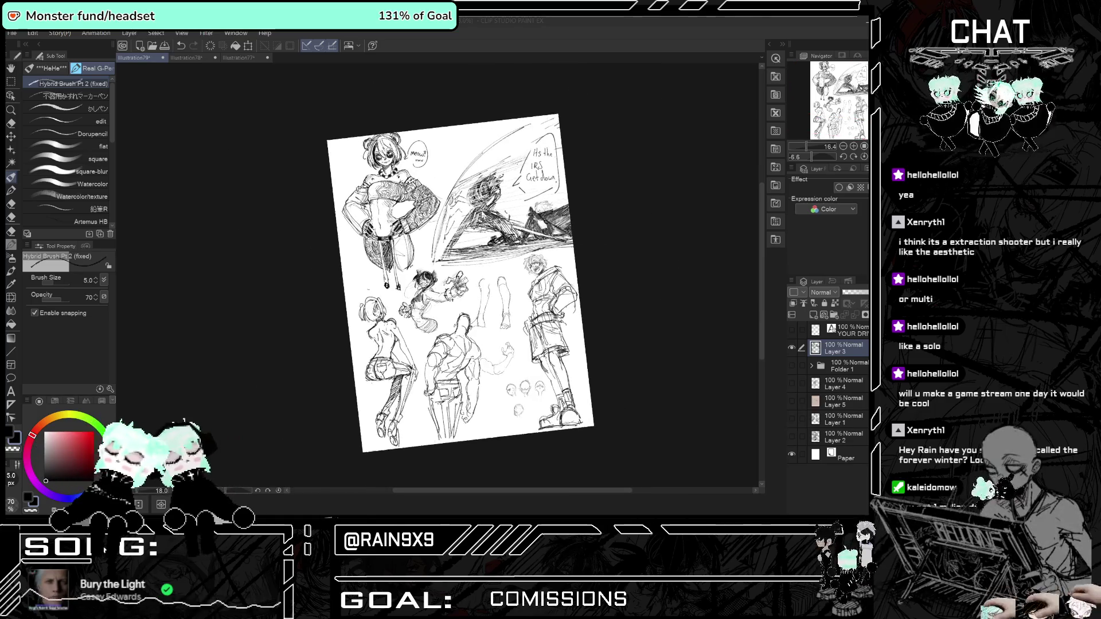
{"action": "scroll", "coordinate": [550, 482], "scroll_direction": "up", "scroll_amount": 2}
{"action": "scroll", "coordinate": [550, 482], "scroll_direction": "up", "scroll_amount": 2}
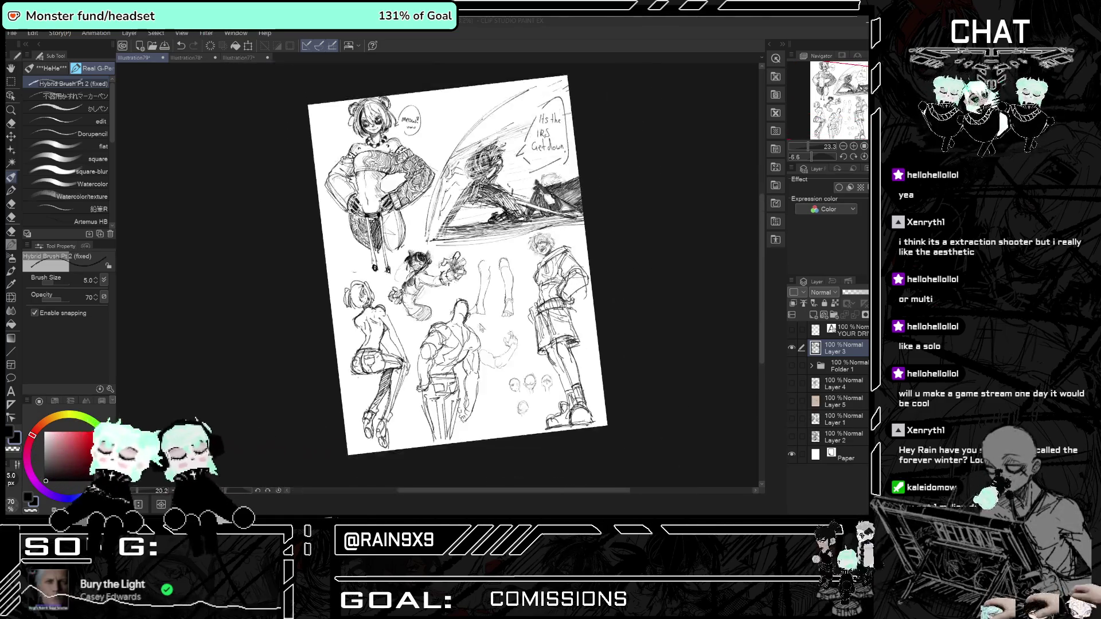
{"action": "scroll", "coordinate": [403, 233], "scroll_direction": "up", "scroll_amount": 3}
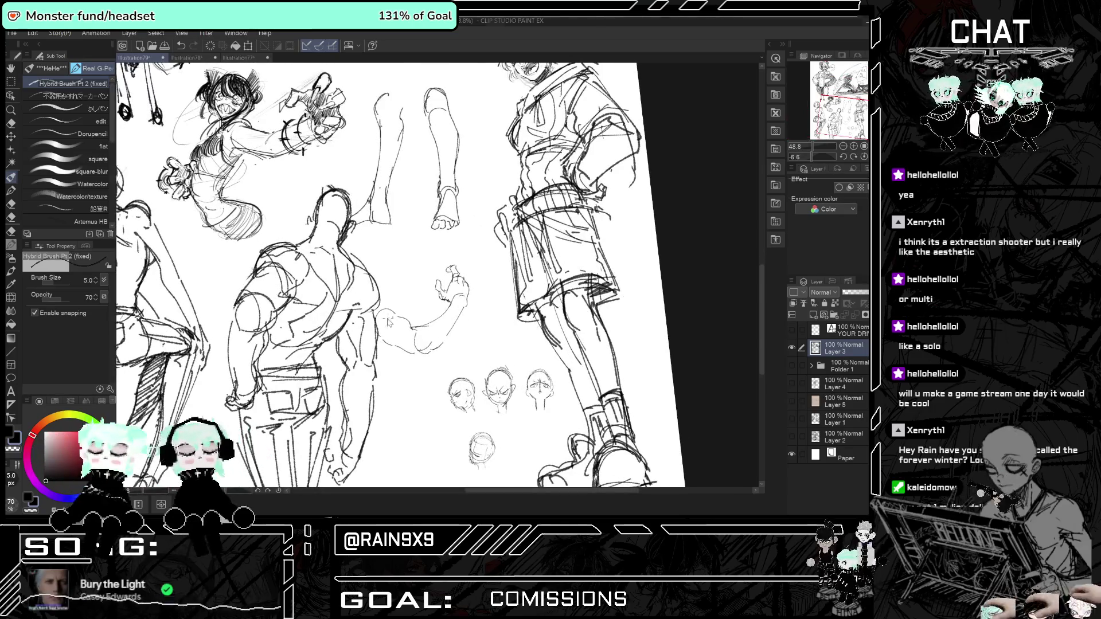
{"action": "scroll", "coordinate": [394, 306], "scroll_direction": "up", "scroll_amount": 1}
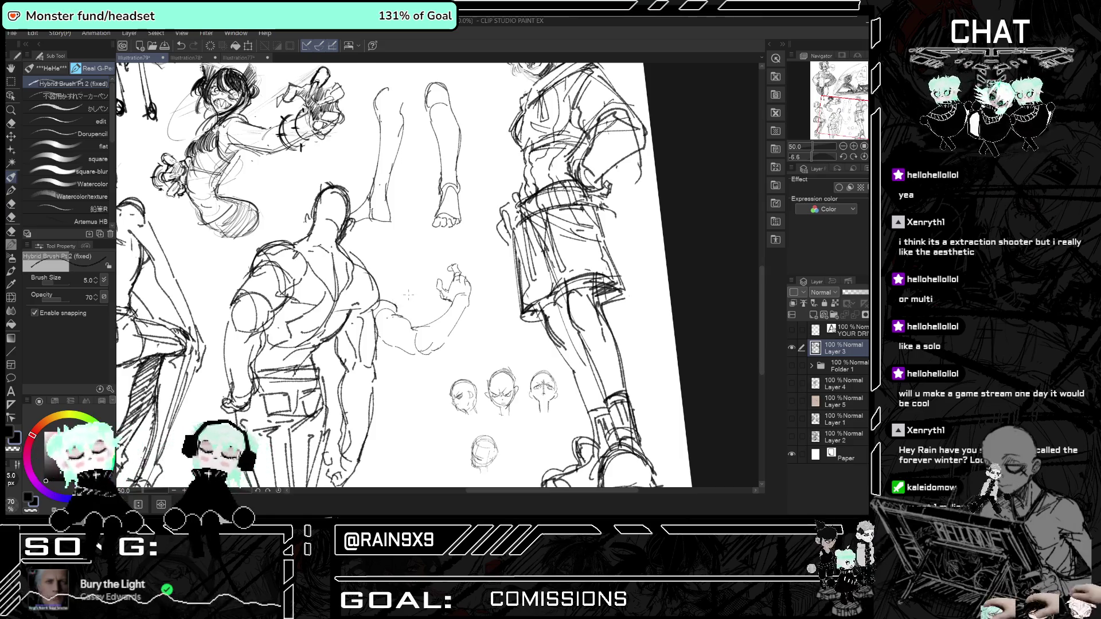
{"action": "key", "text": "h"}
{"action": "scroll", "coordinate": [479, 291], "scroll_direction": "up", "scroll_amount": 1}
{"action": "scroll", "coordinate": [479, 291], "scroll_direction": "up", "scroll_amount": 1}
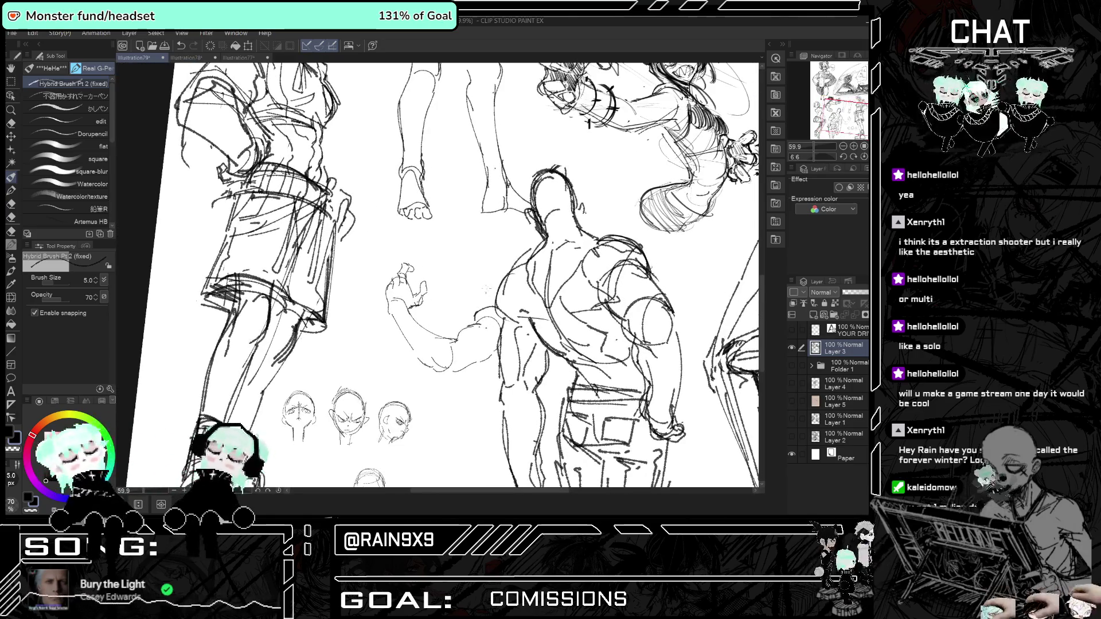
{"action": "key", "text": "h"}
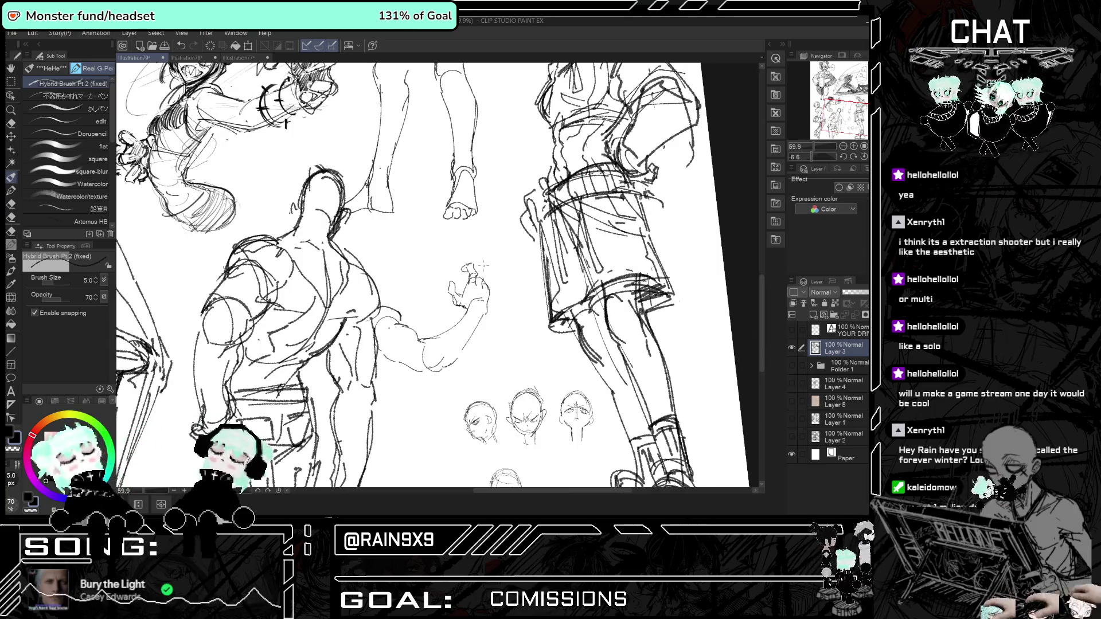
{"action": "scroll", "coordinate": [478, 241], "scroll_direction": "down", "scroll_amount": 3}
{"action": "scroll", "coordinate": [477, 241], "scroll_direction": "down", "scroll_amount": 4}
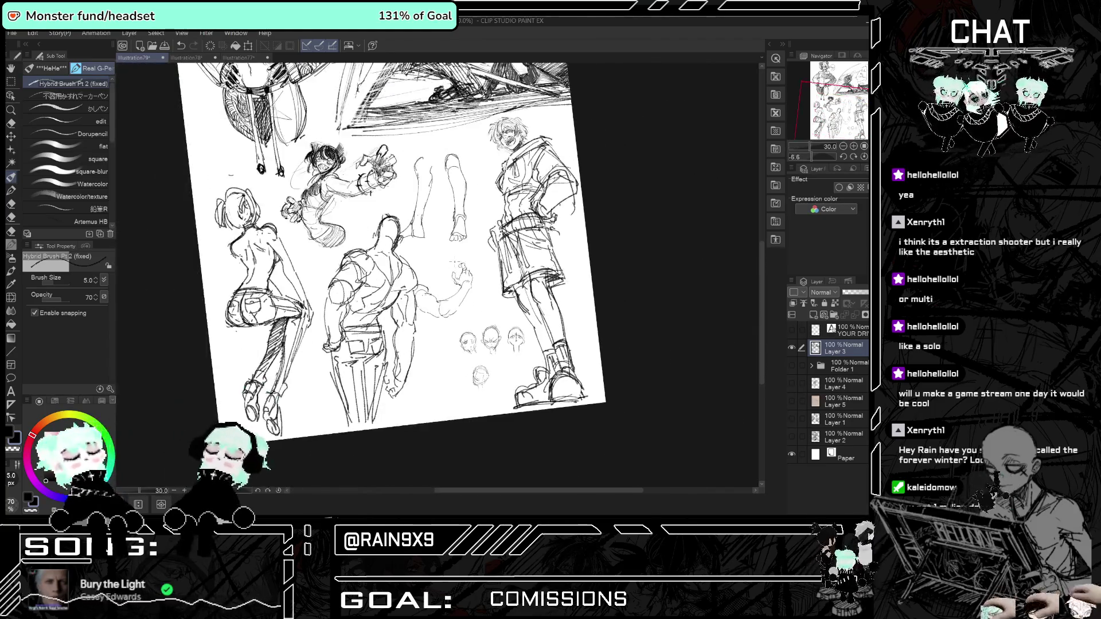
{"action": "scroll", "coordinate": [478, 241], "scroll_direction": "down", "scroll_amount": 3}
{"action": "scroll", "coordinate": [576, 405], "scroll_direction": "down", "scroll_amount": 1}
{"action": "scroll", "coordinate": [575, 404], "scroll_direction": "up", "scroll_amount": 2}
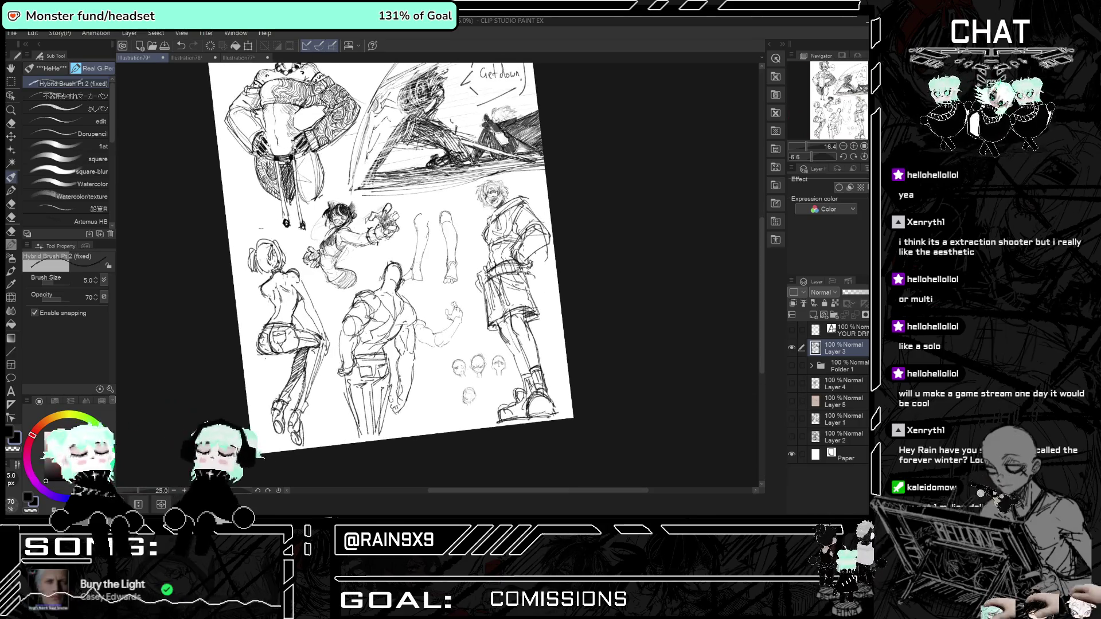
{"action": "scroll", "coordinate": [575, 405], "scroll_direction": "down", "scroll_amount": 3}
{"action": "scroll", "coordinate": [575, 405], "scroll_direction": "up", "scroll_amount": 3}
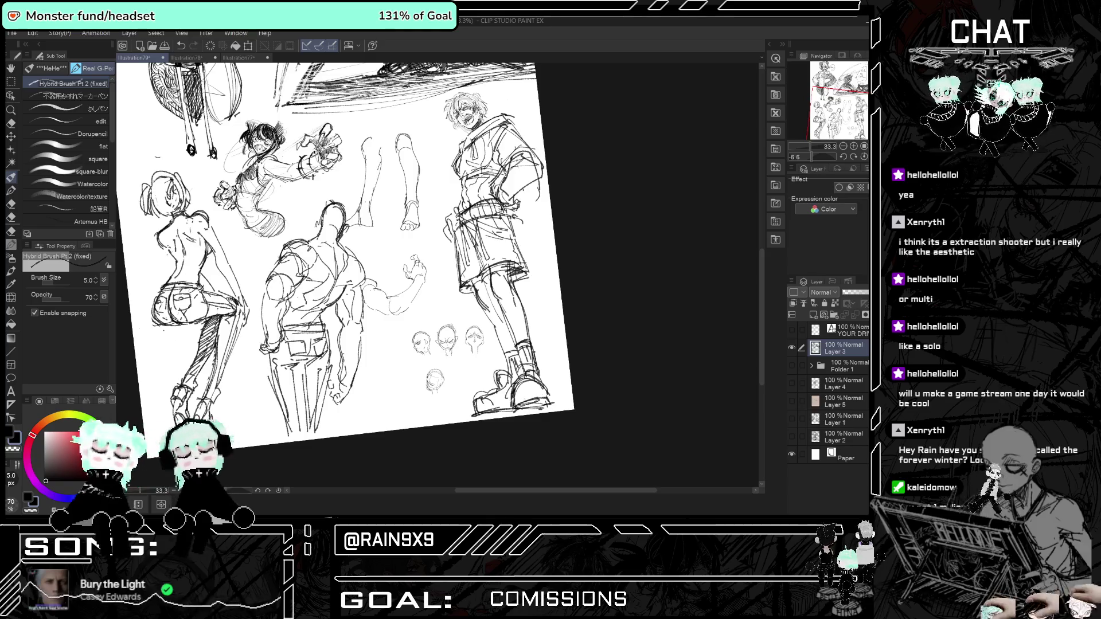
{"action": "left_click_drag", "start_coordinate": [514, 408], "coordinate": [530, 399]}
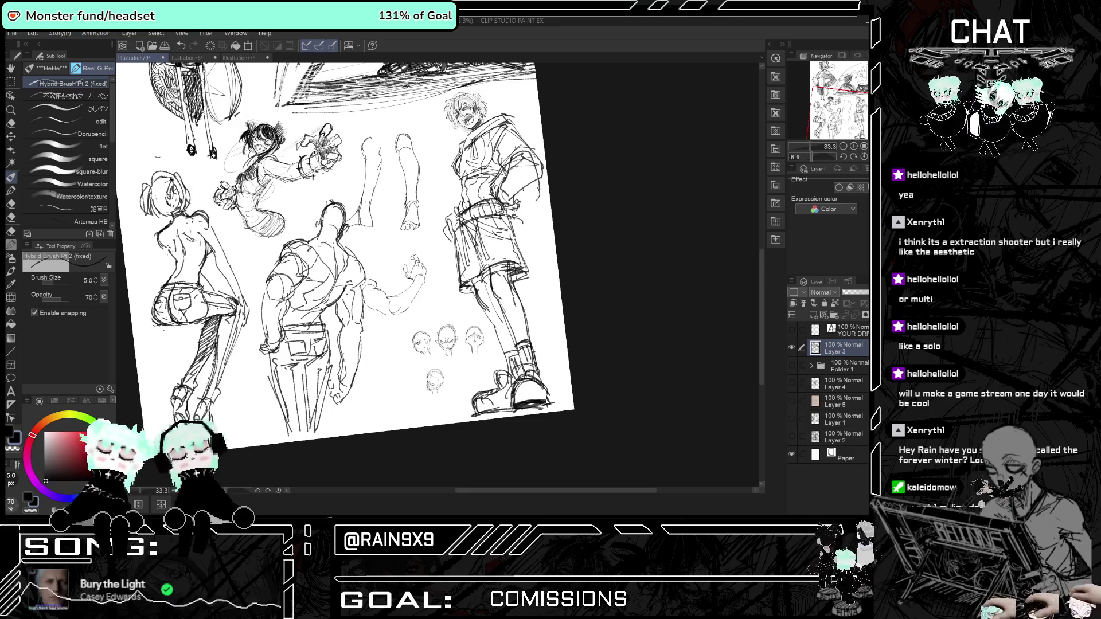
Flip the canvas twice to check the muscular figure's arm, then zoom out and flip again.
{"action": "key", "text": "h"}
{"action": "key", "text": "h"}
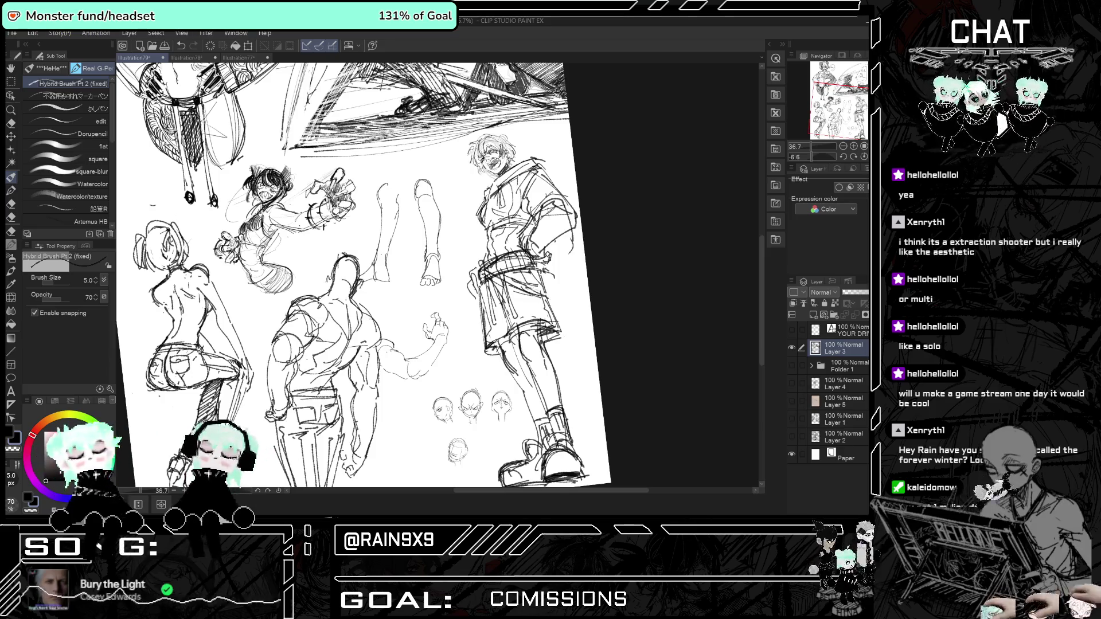
{"action": "key", "text": "h"}
{"action": "key", "text": "h"}
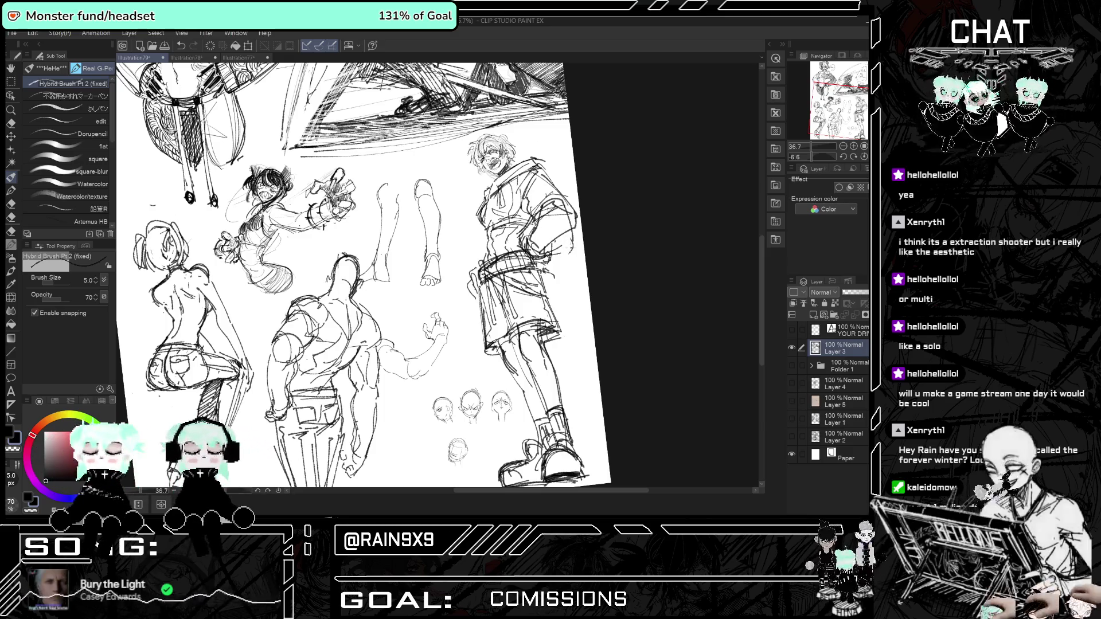
{"action": "key", "text": "ctrl+minus"}
{"action": "key", "text": "h"}
{"action": "key", "text": "h"}
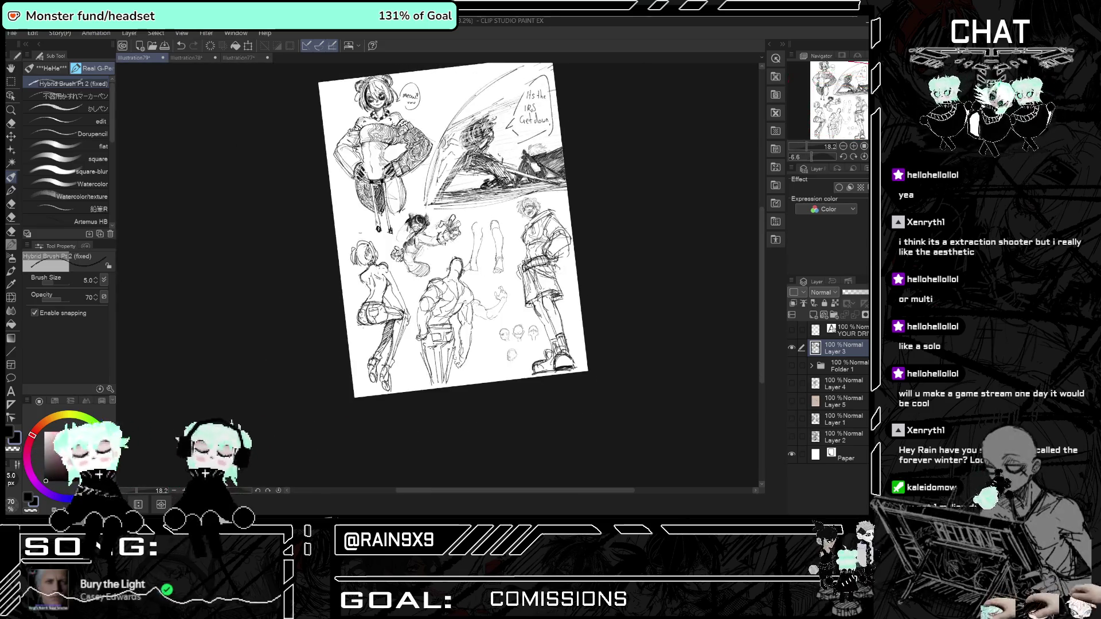
{"action": "key", "text": "ctrl+minus"}
{"action": "key", "text": "ctrl+minus"}
{"action": "key", "text": "ctrl+plus"}
{"action": "key", "text": "ctrl+plus"}
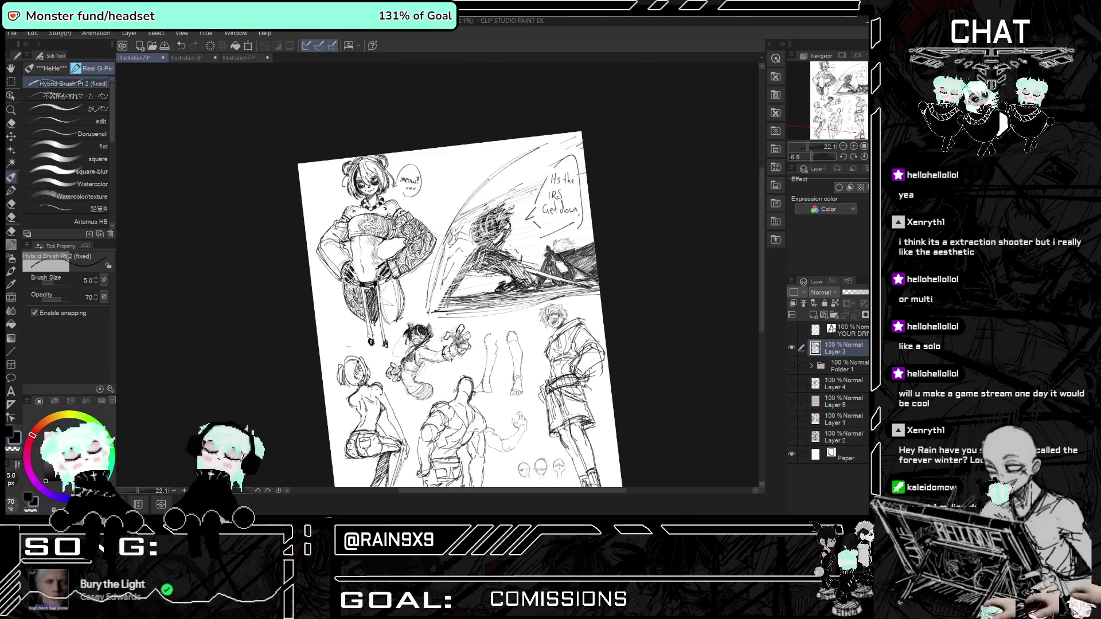
{"action": "key", "text": "ctrl+plus"}
{"action": "key", "text": "ctrl+plus"}
{"action": "key", "text": "ctrl+plus"}
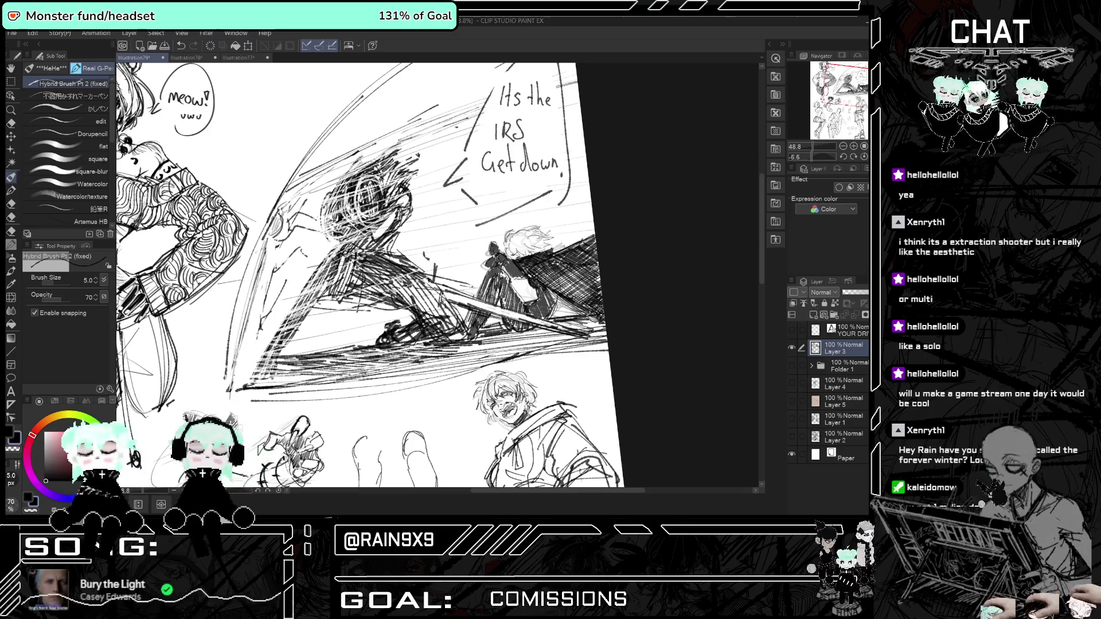
{"action": "scroll", "coordinate": [527, 212], "scroll_direction": "down", "scroll_amount": 3}
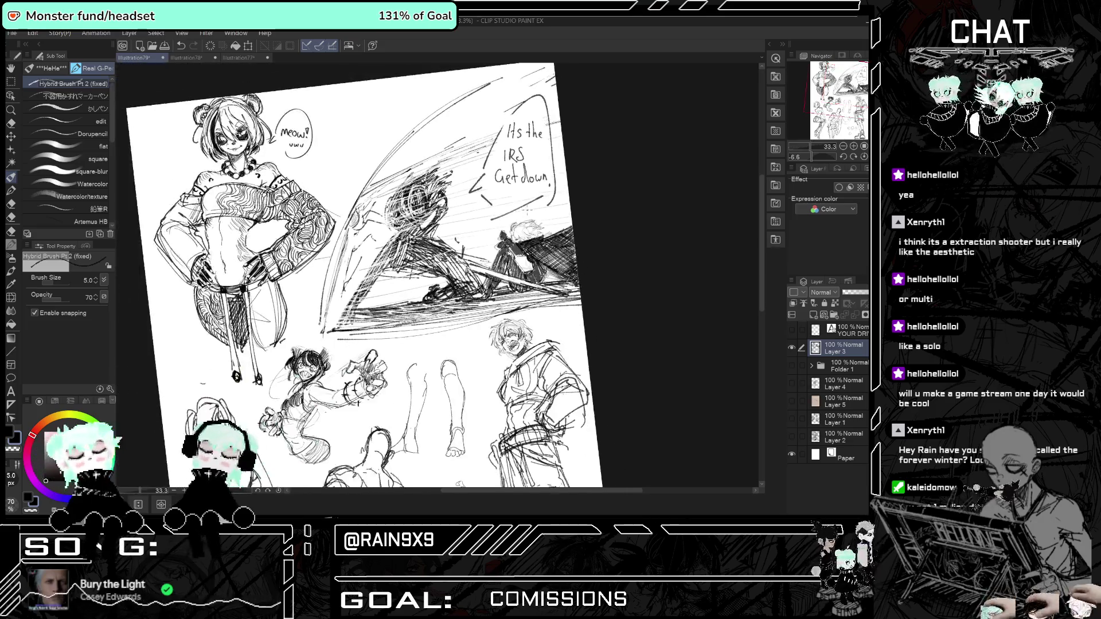
{"action": "scroll", "coordinate": [526, 212], "scroll_direction": "up", "scroll_amount": 2}
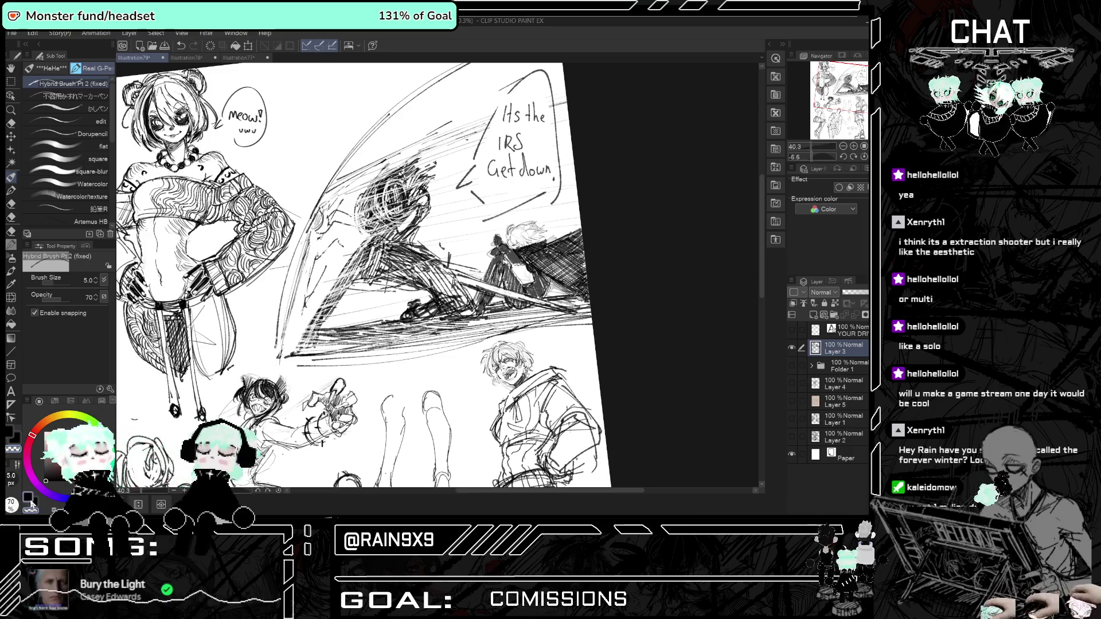
{"action": "scroll", "coordinate": [512, 244], "scroll_direction": "up", "scroll_amount": 1}
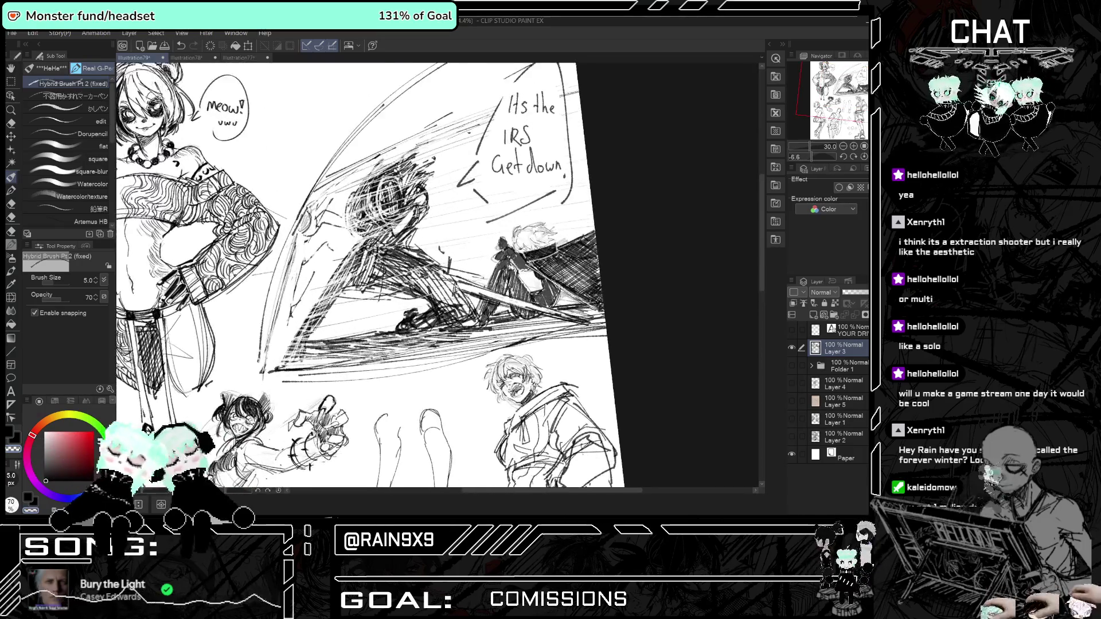
{"action": "scroll", "coordinate": [495, 210], "scroll_direction": "up", "scroll_amount": 2}
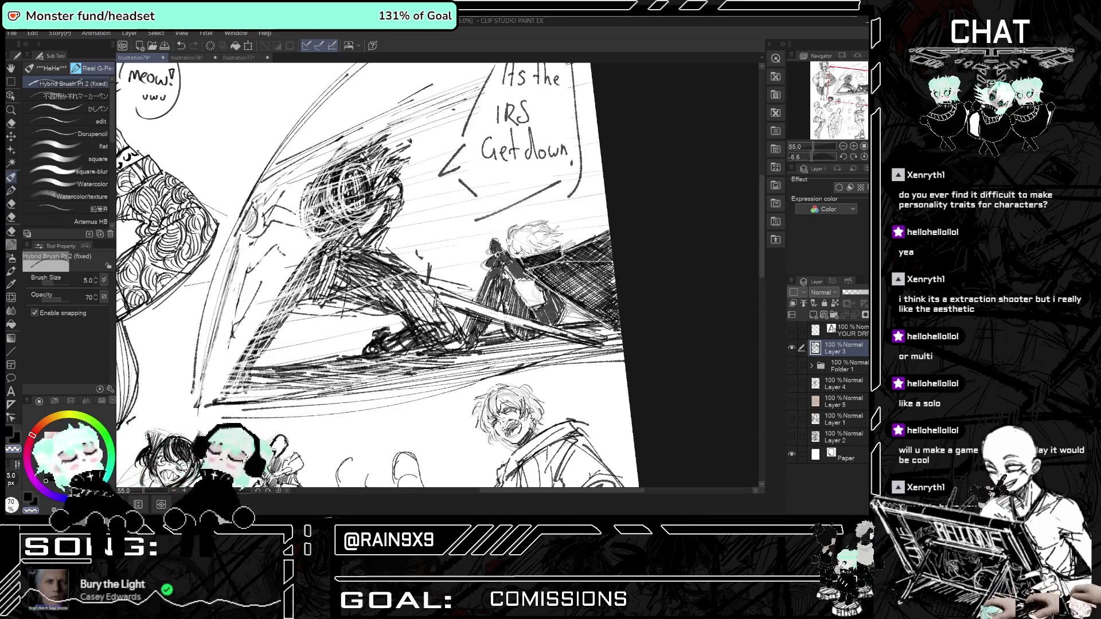
{"action": "scroll", "coordinate": [378, 275], "scroll_direction": "down", "scroll_amount": 5}
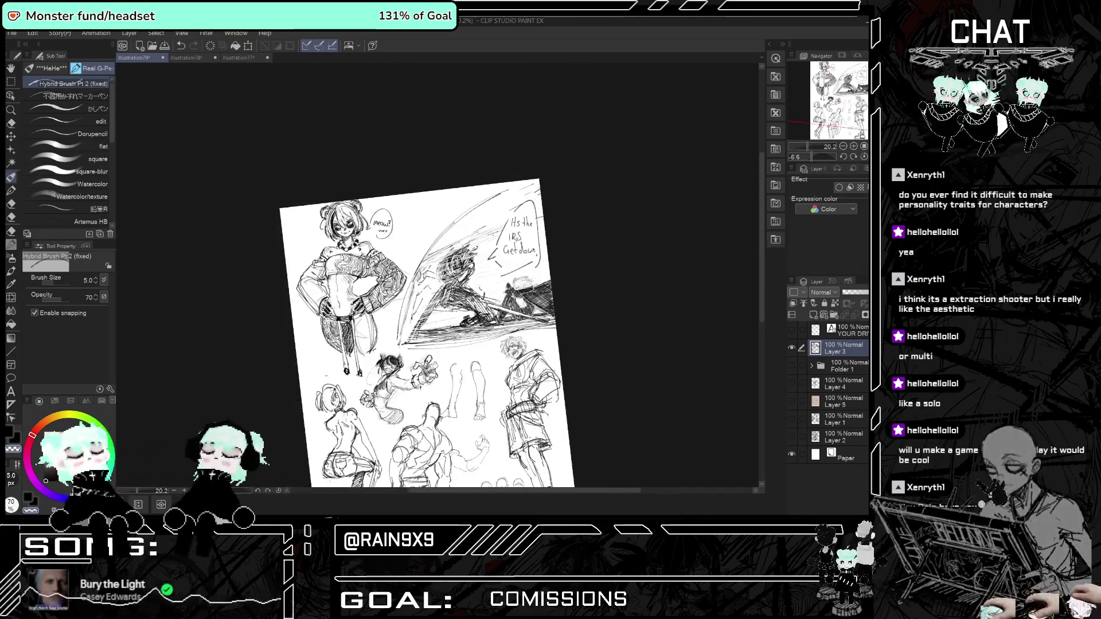
{"action": "scroll", "coordinate": [481, 308], "scroll_direction": "up", "scroll_amount": 1}
{"action": "scroll", "coordinate": [481, 308], "scroll_direction": "up", "scroll_amount": 1}
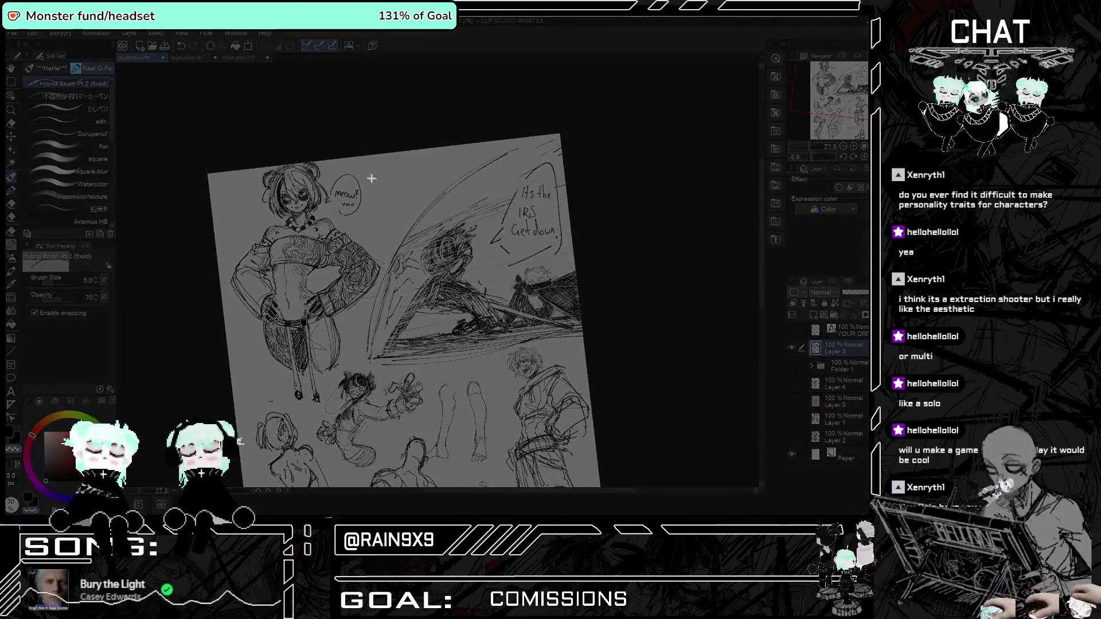
{"action": "left_click_drag", "start_coordinate": [231, 154], "coordinate": [621, 363]}
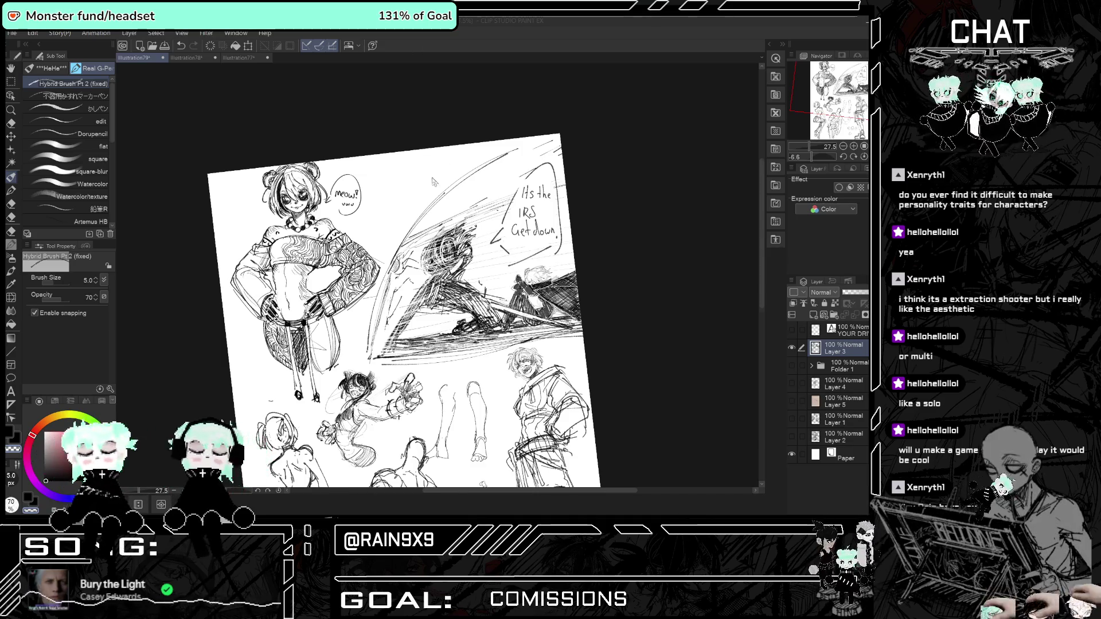
{"action": "scroll", "coordinate": [433, 180], "scroll_direction": "down", "scroll_amount": 1}
{"action": "scroll", "coordinate": [431, 172], "scroll_direction": "down", "scroll_amount": 1}
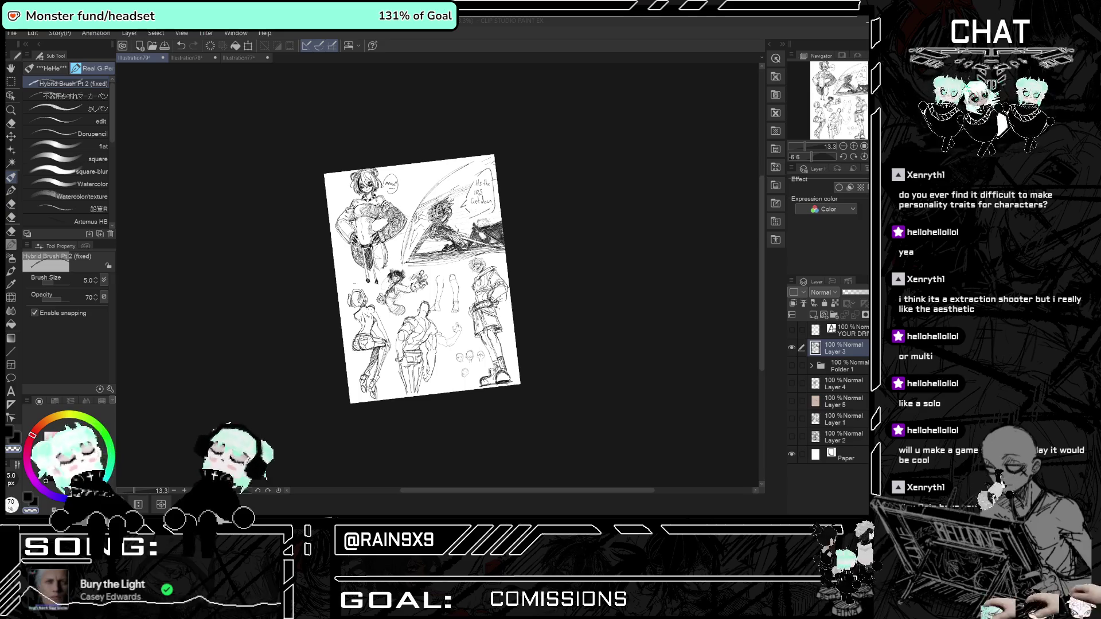
{"action": "scroll", "coordinate": [402, 337], "scroll_direction": "up", "scroll_amount": 2}
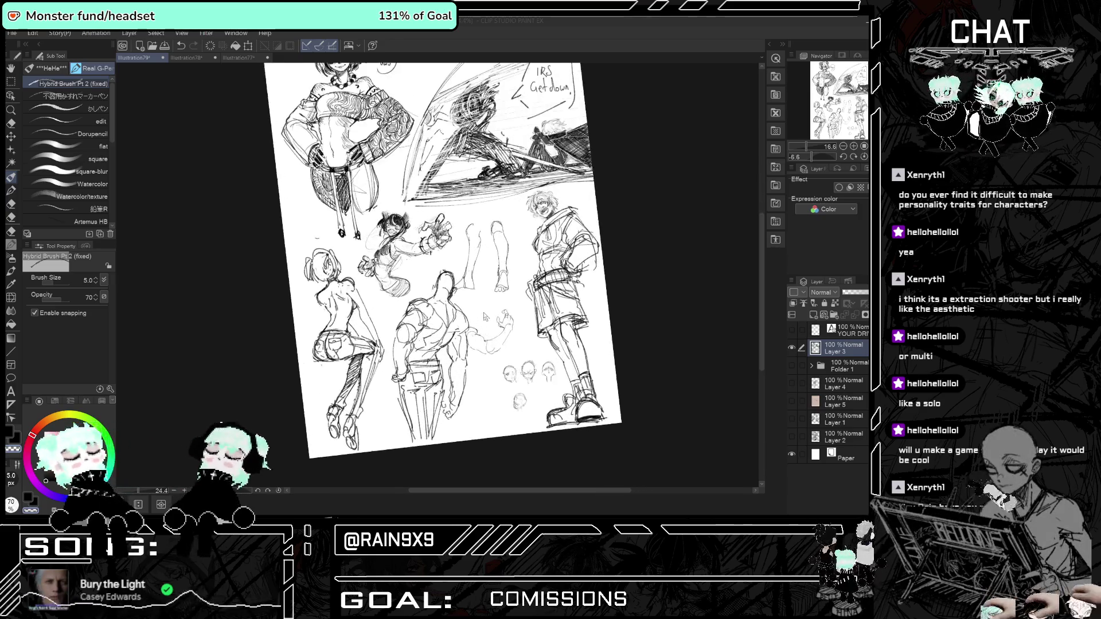
{"action": "scroll", "coordinate": [422, 404], "scroll_direction": "up", "scroll_amount": 1}
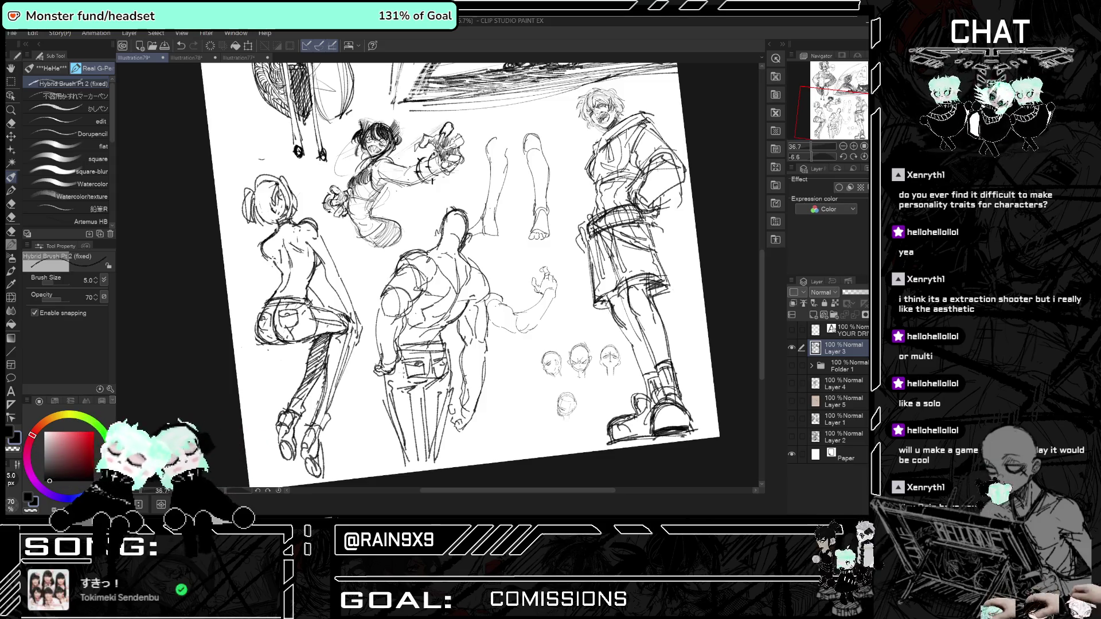
Flip the canvas horizontally several times to check the figures, ending zoomed out on the sheet.
{"action": "scroll", "coordinate": [464, 385], "scroll_direction": "down", "scroll_amount": 2}
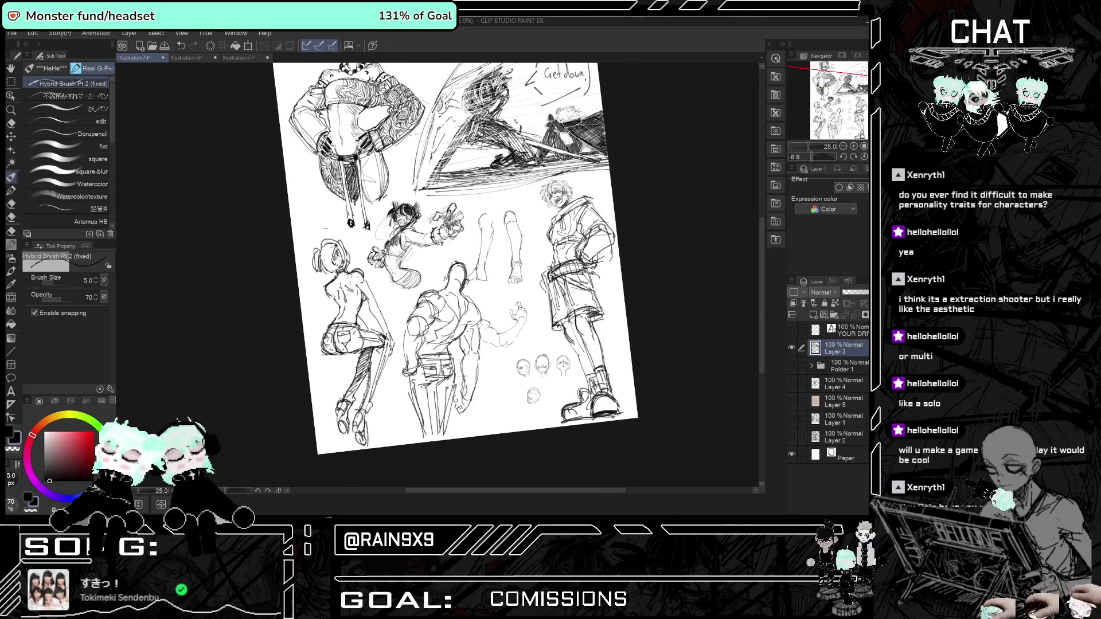
{"action": "scroll", "coordinate": [468, 373], "scroll_direction": "up", "scroll_amount": 1}
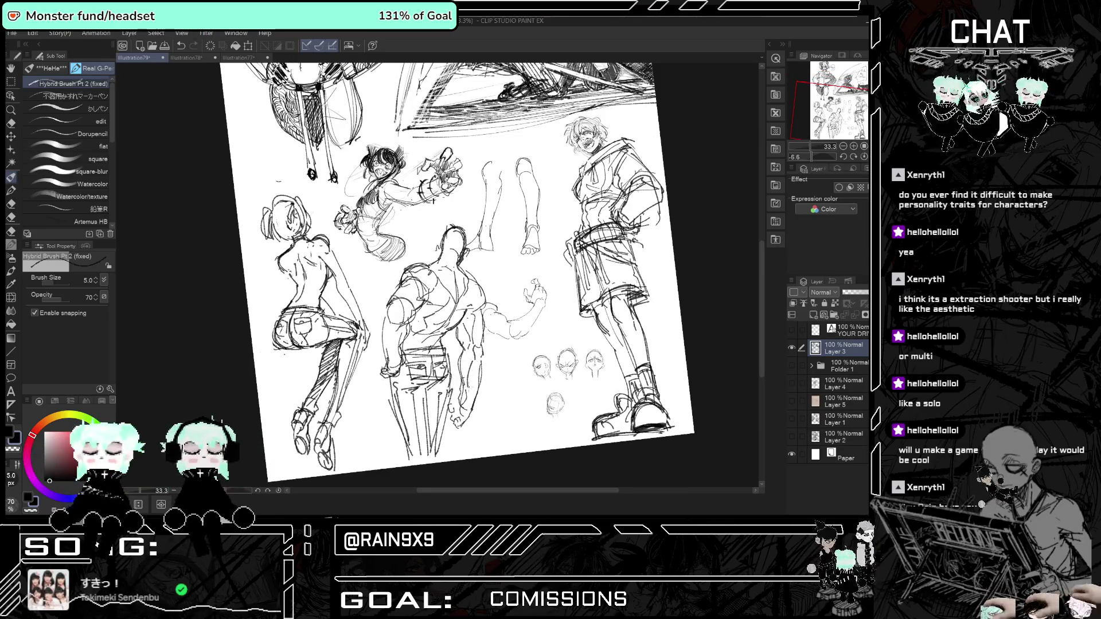
{"action": "key", "text": "h"}
{"action": "key", "text": "h"}
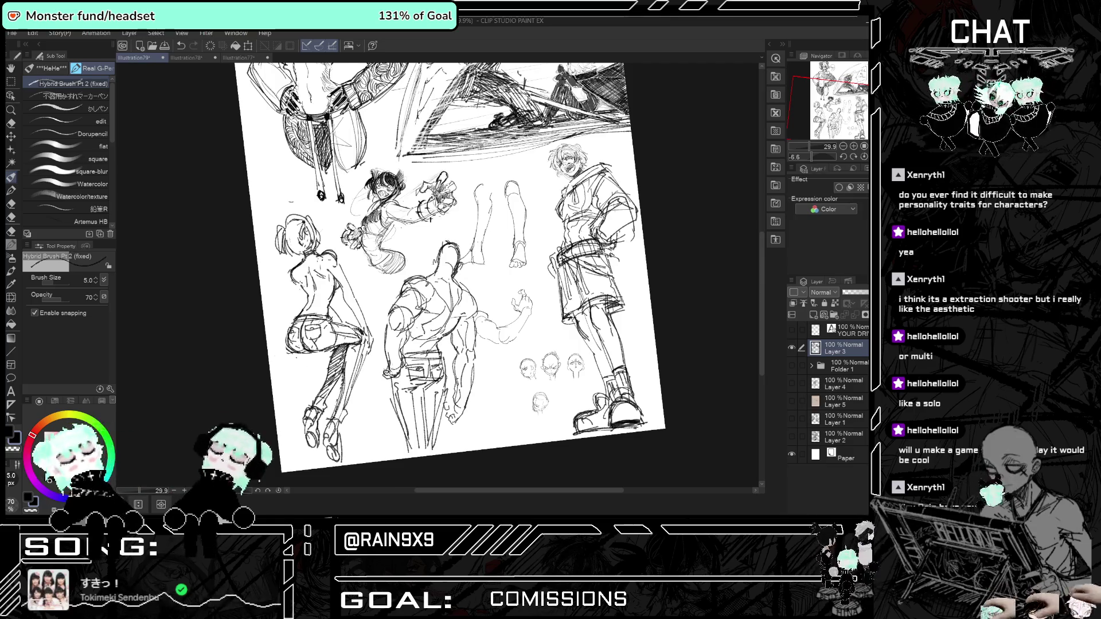
{"action": "scroll", "coordinate": [417, 359], "scroll_direction": "down", "scroll_amount": 3}
{"action": "key", "text": "h"}
{"action": "scroll", "coordinate": [417, 360], "scroll_direction": "up", "scroll_amount": 4}
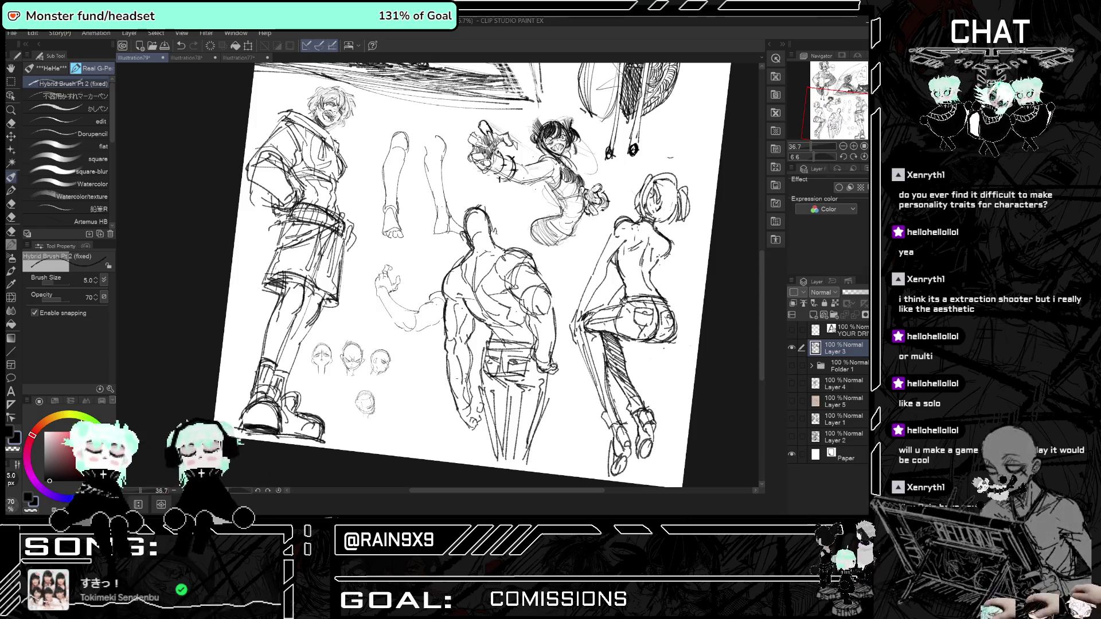
{"action": "key", "text": "h"}
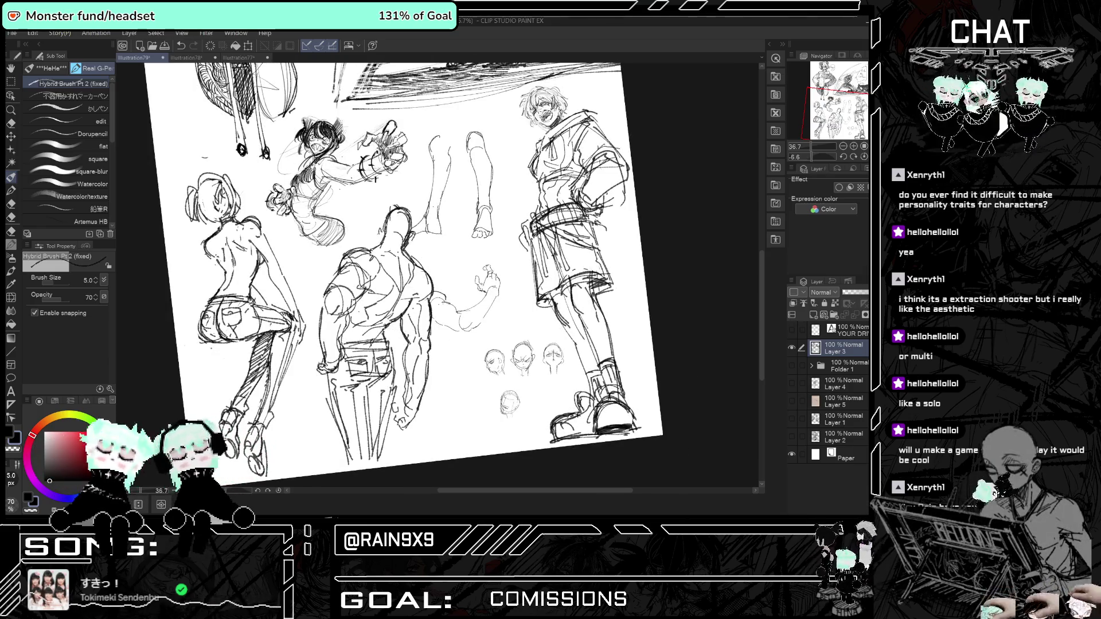
{"action": "key", "text": "h"}
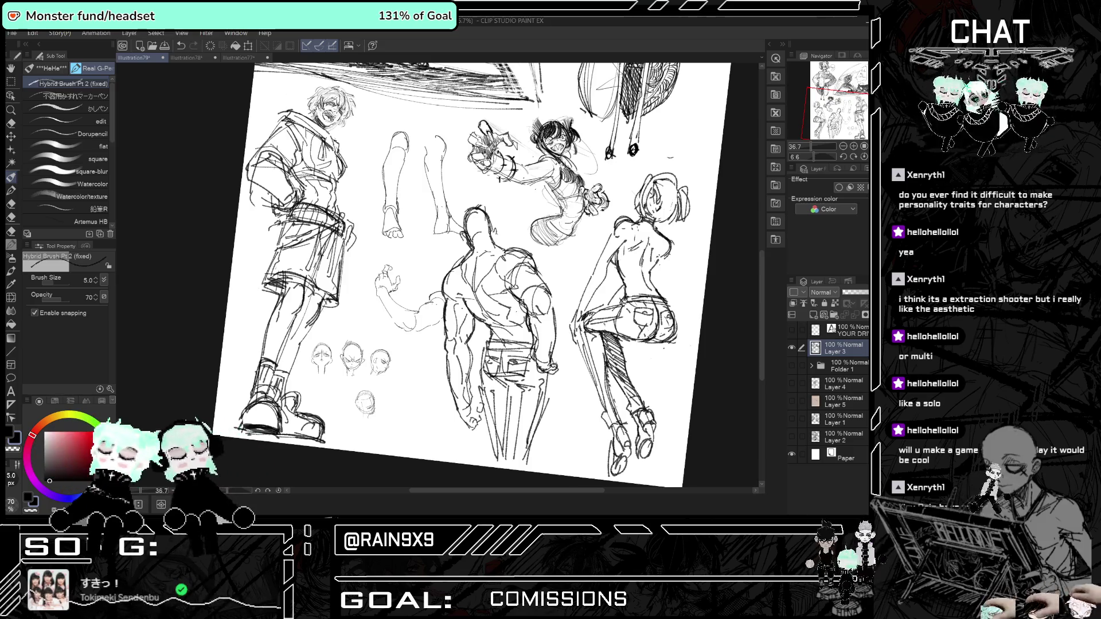
{"action": "key", "text": "h"}
{"action": "key", "text": "h"}
{"action": "key", "text": "ctrl+minus"}
{"action": "key", "text": "ctrl+minus"}
{"action": "key", "text": "ctrl+plus"}
{"action": "key", "text": "ctrl+plus"}
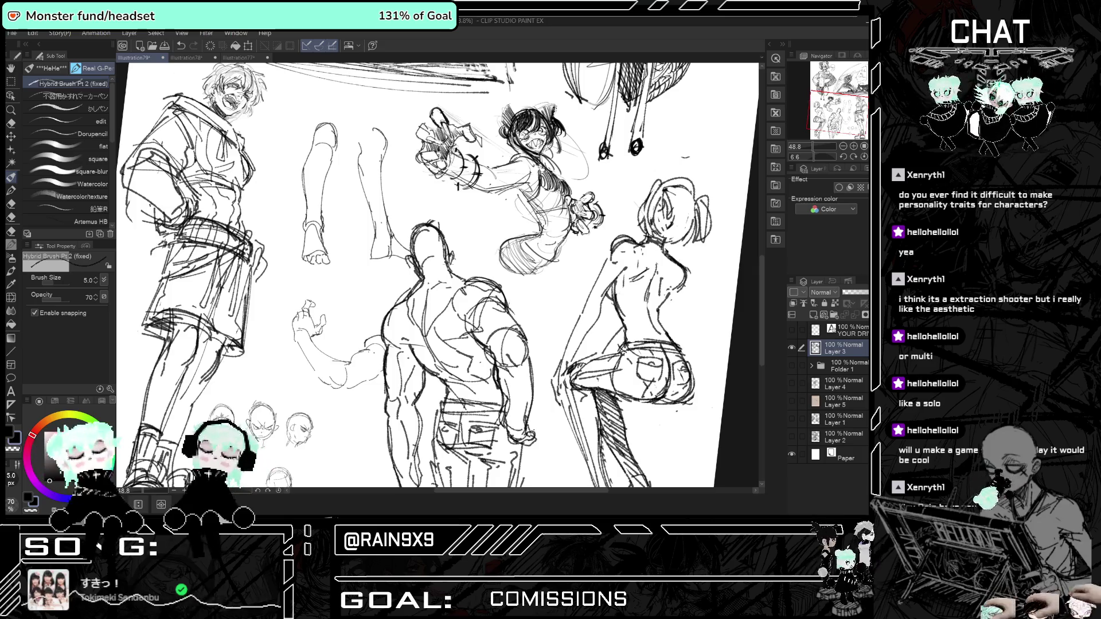
{"action": "key", "text": "ctrl+minus"}
{"action": "key", "text": "ctrl+minus"}
{"action": "key", "text": "ctrl+minus"}
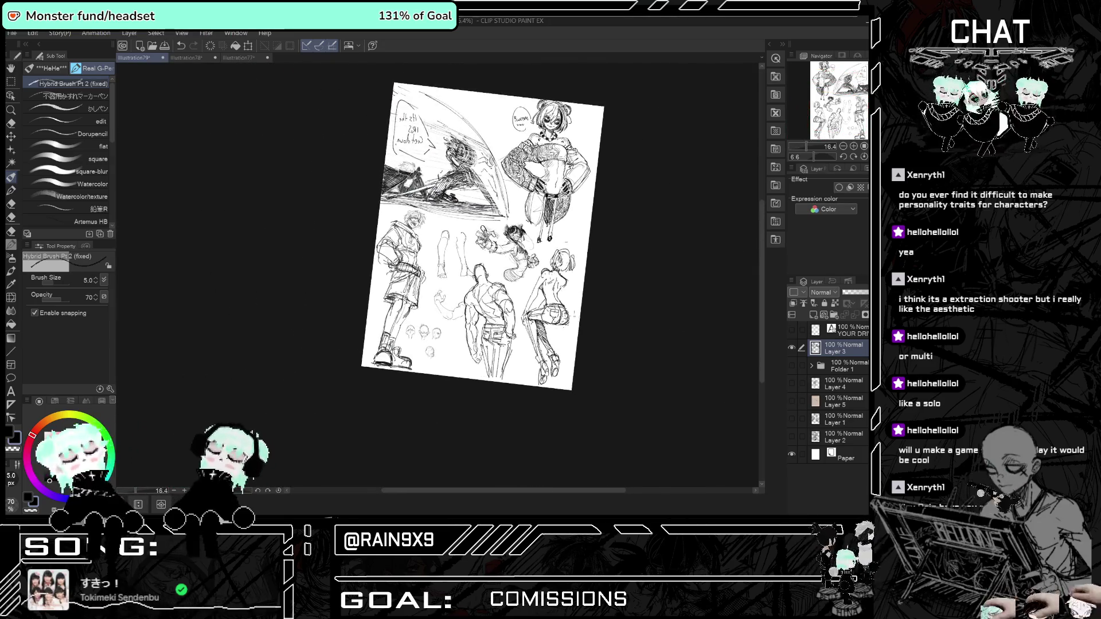
Flip the page back to unmirrored and zoom until the whole sheet is centred.
{"action": "key", "text": "h"}
{"action": "key", "text": "ctrl+minus"}
{"action": "key", "text": "ctrl+minus"}
{"action": "key", "text": "ctrl+minus"}
{"action": "key", "text": "ctrl+plus"}
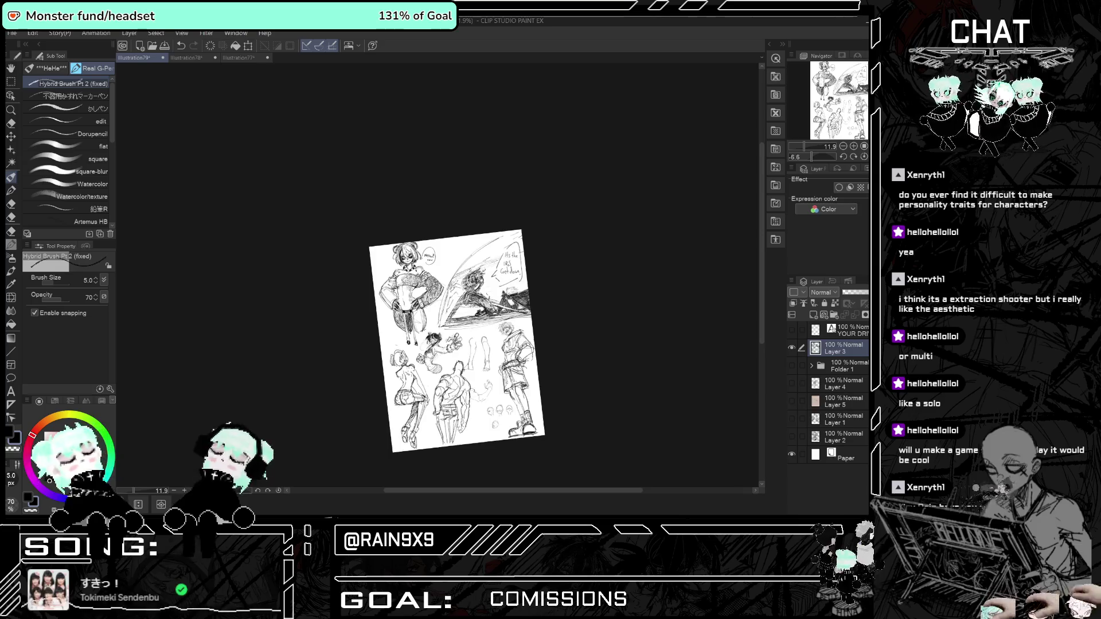
{"action": "key", "text": "ctrl+plus"}
{"action": "key", "text": "ctrl+plus"}
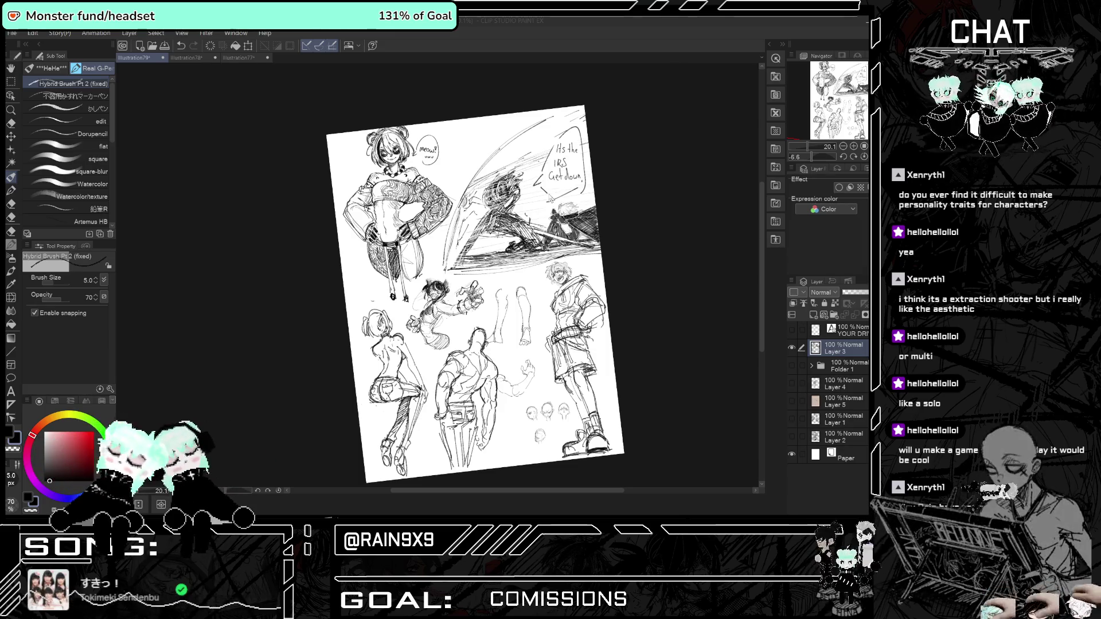
{"action": "scroll", "coordinate": [493, 292], "scroll_direction": "down", "scroll_amount": 2}
{"action": "scroll", "coordinate": [493, 293], "scroll_direction": "up", "scroll_amount": 3}
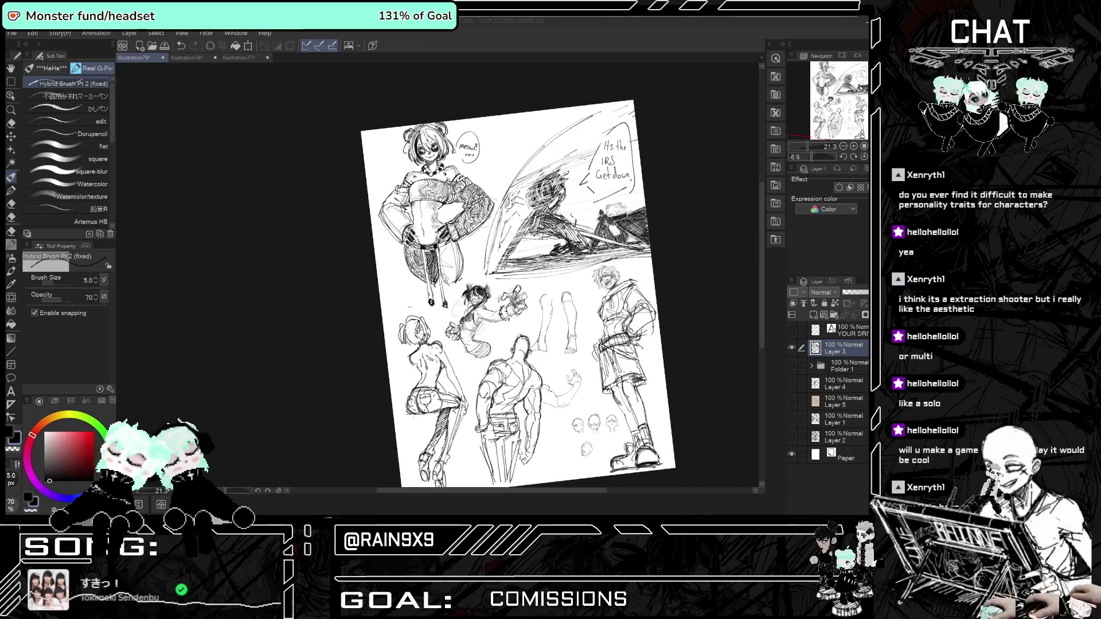
{"action": "scroll", "coordinate": [451, 274], "scroll_direction": "down", "scroll_amount": 2}
{"action": "scroll", "coordinate": [453, 281], "scroll_direction": "up", "scroll_amount": 3}
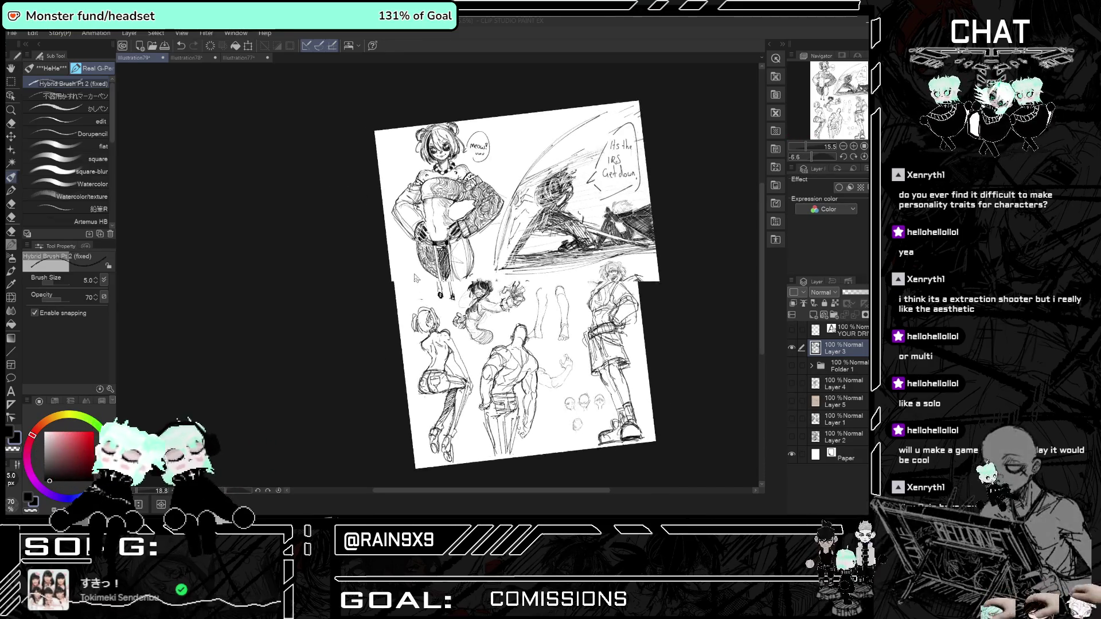
{"action": "scroll", "coordinate": [503, 307], "scroll_direction": "up", "scroll_amount": 1}
{"action": "scroll", "coordinate": [503, 308], "scroll_direction": "up", "scroll_amount": 1}
{"action": "scroll", "coordinate": [503, 308], "scroll_direction": "down", "scroll_amount": 3}
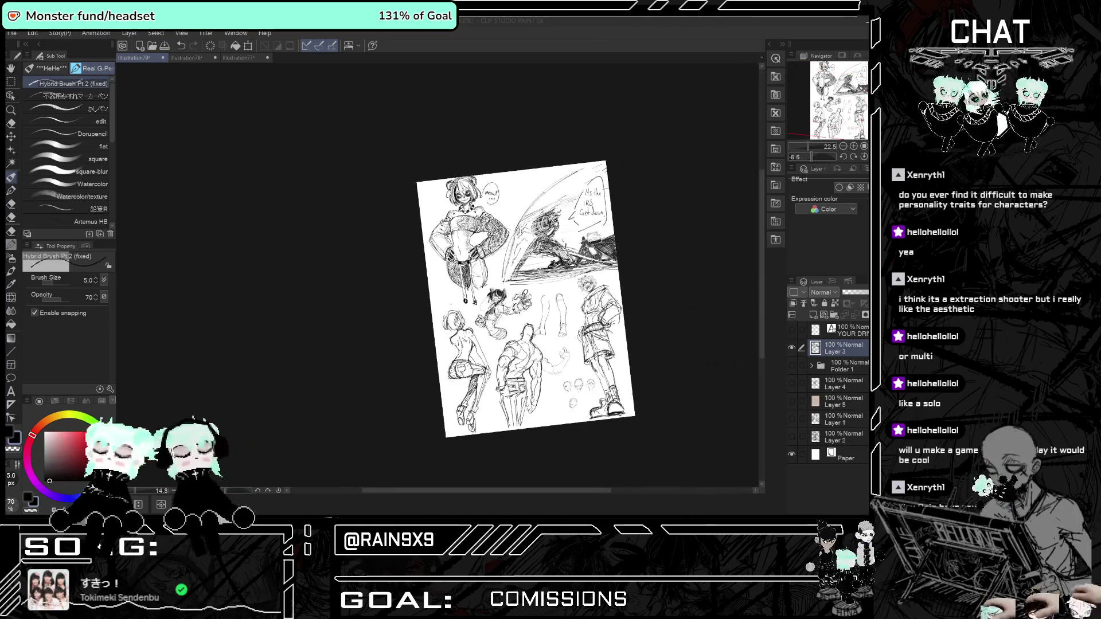
{"action": "left_click", "coordinate": [791, 347]}
{"action": "left_click", "coordinate": [792, 384]}
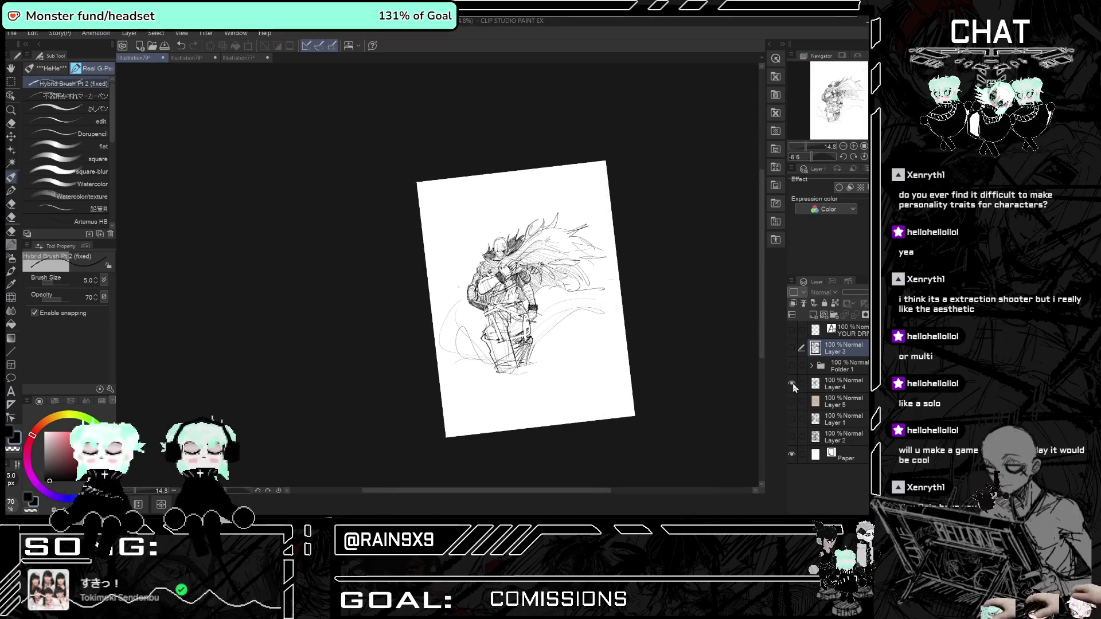
{"action": "scroll", "coordinate": [519, 289], "scroll_direction": "up", "scroll_amount": 2}
{"action": "scroll", "coordinate": [525, 281], "scroll_direction": "down", "scroll_amount": 1}
{"action": "scroll", "coordinate": [526, 281], "scroll_direction": "up", "scroll_amount": 1}
{"action": "scroll", "coordinate": [533, 266], "scroll_direction": "up", "scroll_amount": 1}
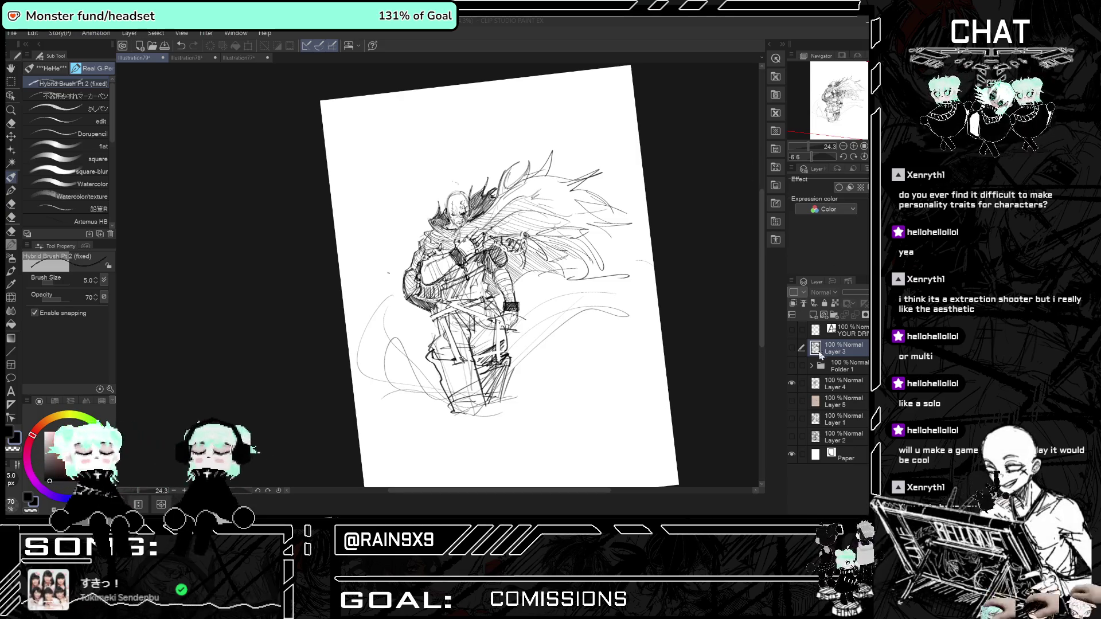
{"action": "left_click", "coordinate": [791, 383]}
{"action": "left_click", "coordinate": [792, 365]}
{"action": "left_click", "coordinate": [794, 367]}
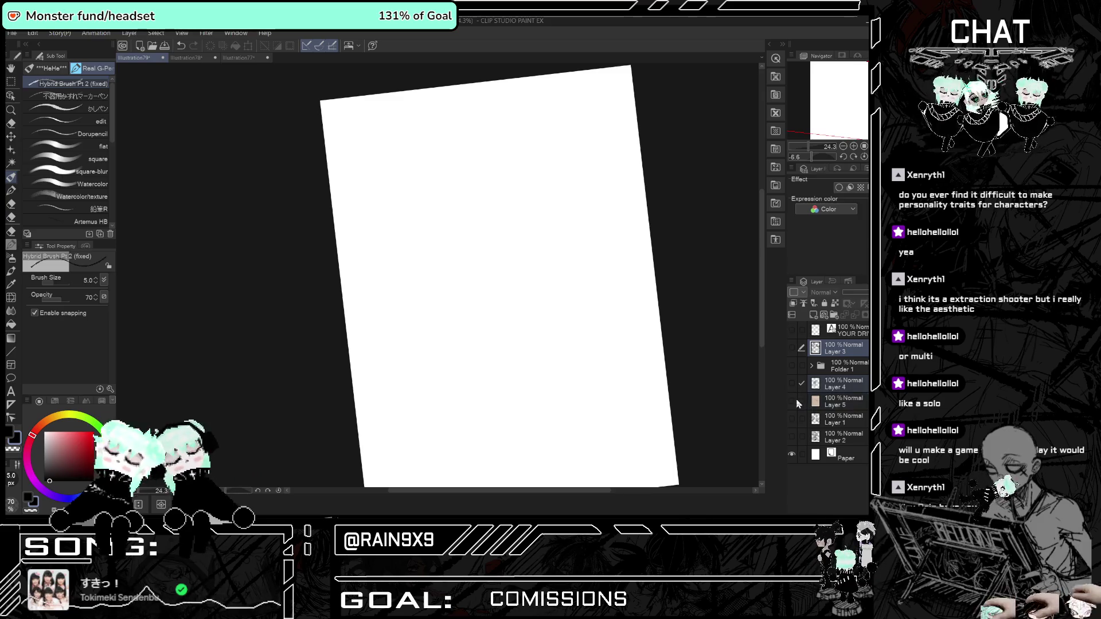
{"action": "left_click", "coordinate": [803, 386]}
{"action": "left_click", "coordinate": [837, 348]}
{"action": "left_click", "coordinate": [791, 347]}
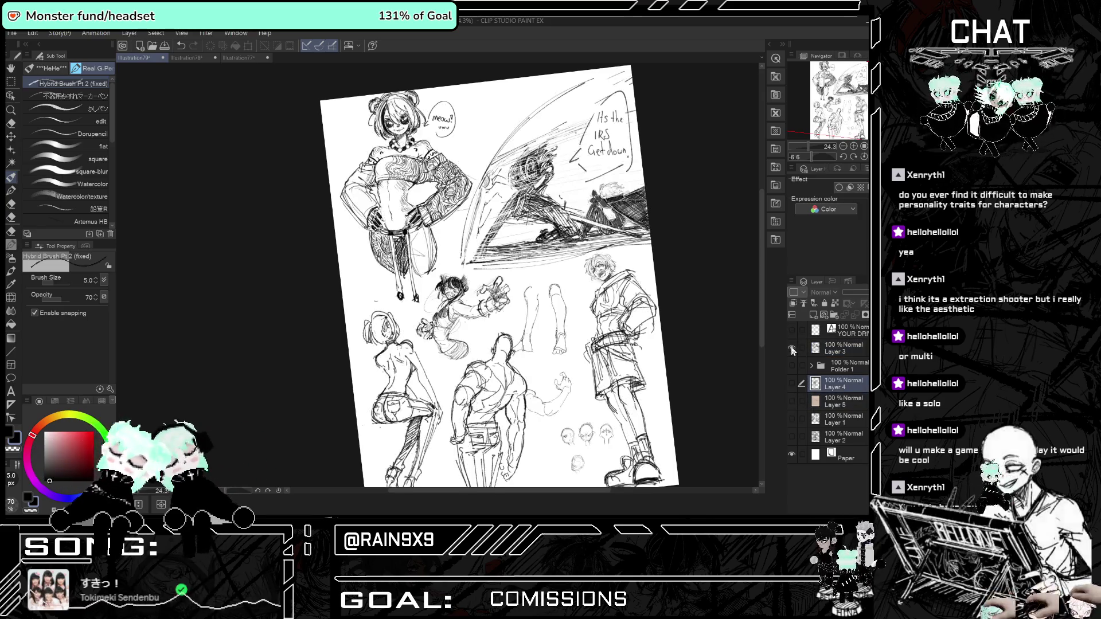